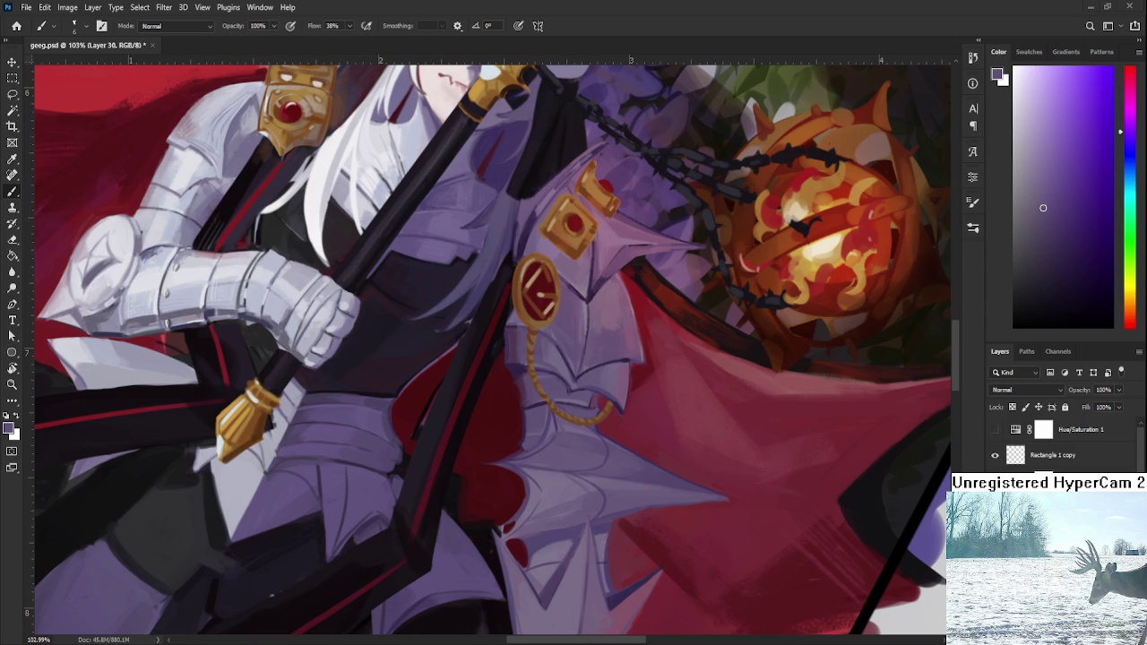
Step: Sample lighter and darker lavenders from the armour and rotate the canvas so the staff stands vertical
scroll(648, 520, "down", 5)
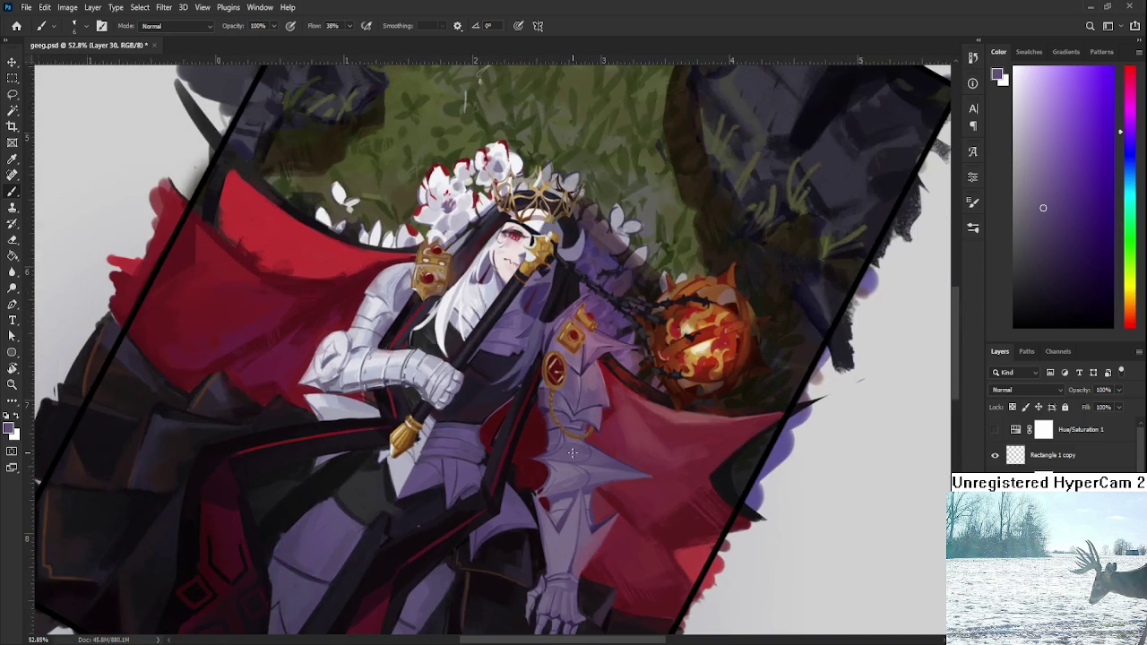
scroll(573, 453, "up", 3)
scroll(555, 422, "up", 2)
scroll(529, 358, "up", 1)
left_click(508, 320, "alt")
left_click_drag(480, 439, 542, 439)
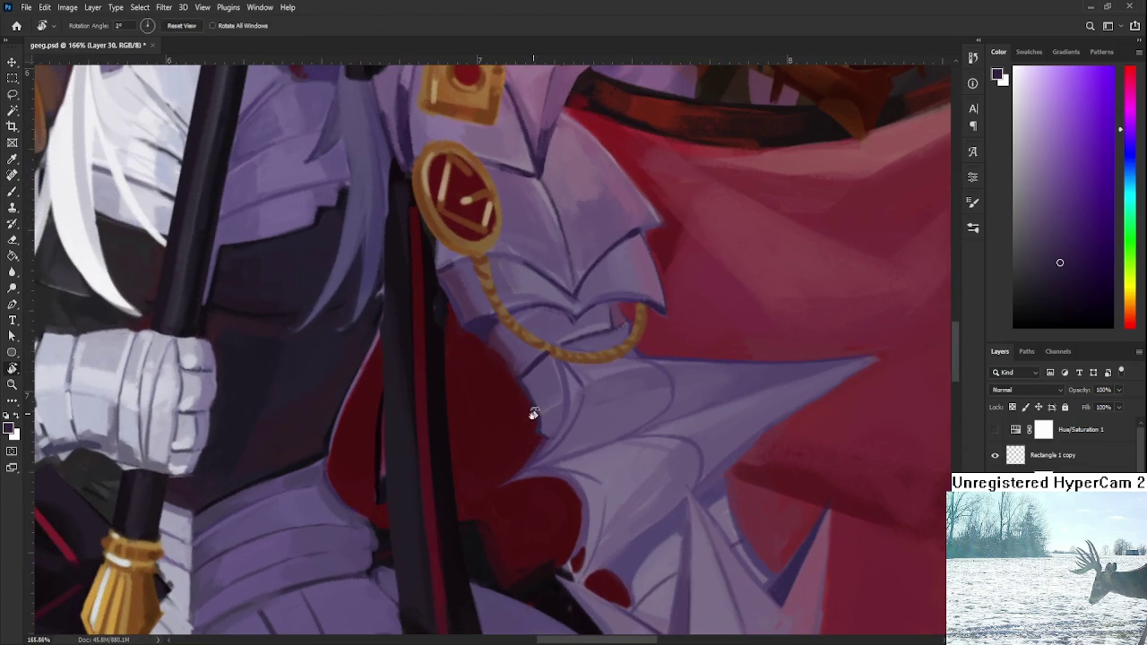
left_click(560, 432, "alt")
left_click(530, 462, "alt")
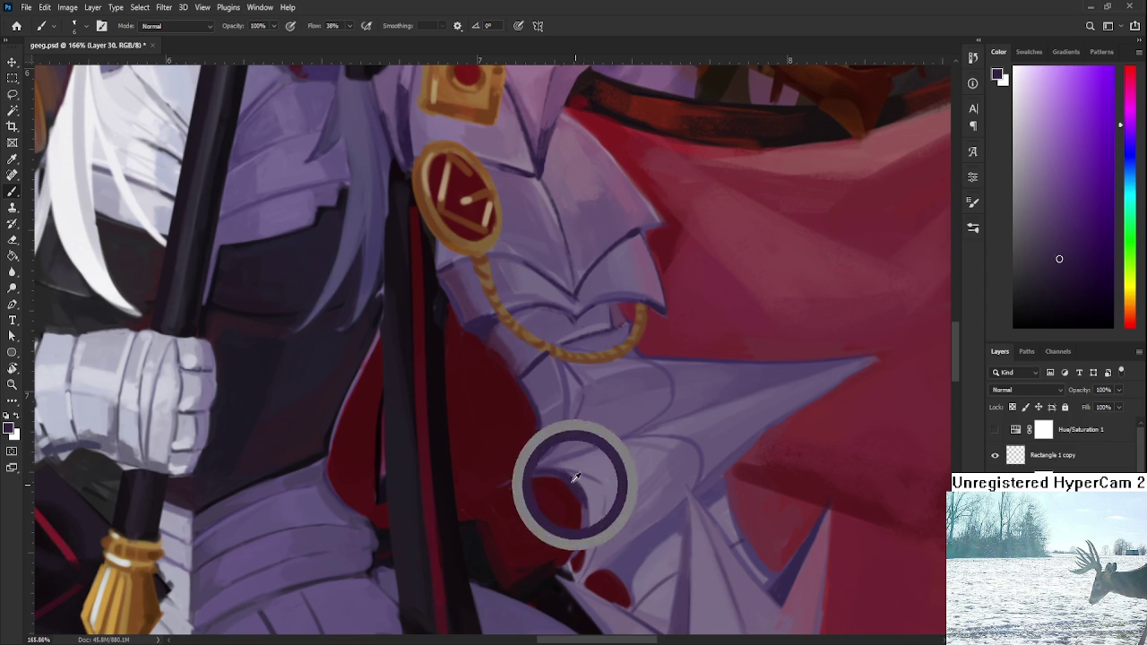
Step: Rotate the canvas about 40 degrees and sample several armour purples
key("r")
left_click_drag(576, 482, 588, 436)
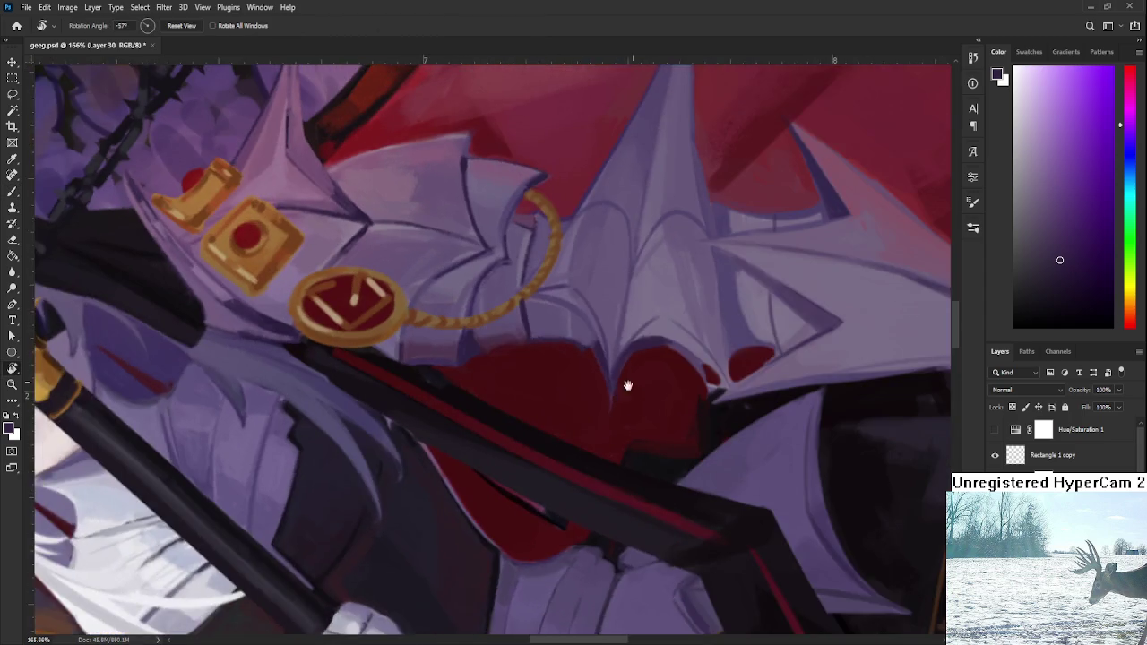
left_click(588, 439, "alt")
left_click(598, 450, "alt")
left_click(601, 453, "alt")
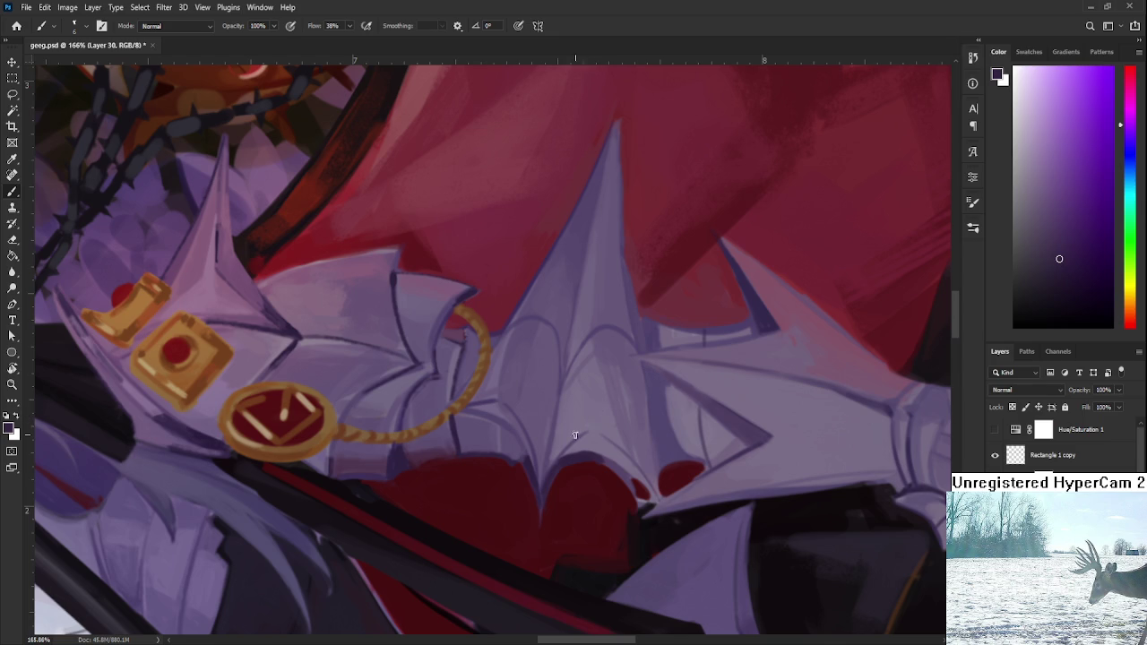
Step: Paint a dark line down the armour's central seam, lighten it, then darken it again
left_click_drag(558, 391, 540, 491)
key("ctrl+z")
left_click_drag(551, 394, 538, 477)
left_click(538, 436, "alt")
left_click_drag(554, 396, 538, 473)
left_click(563, 446, "alt")
mouse_move(560, 386)
left_mouse_down()
mouse_move(542, 476)
mouse_move(544, 459)
left_mouse_up()
left_click(552, 403, "alt")
left_click(556, 391, "alt")
Step: Rotate the view, sample a darker purple near the armour top, and bring the lower tip into view
key("r")
mouse_move(579, 392)
left_mouse_down()
mouse_move(548, 461)
mouse_move(432, 266)
left_mouse_up()
left_click(446, 249, "alt")
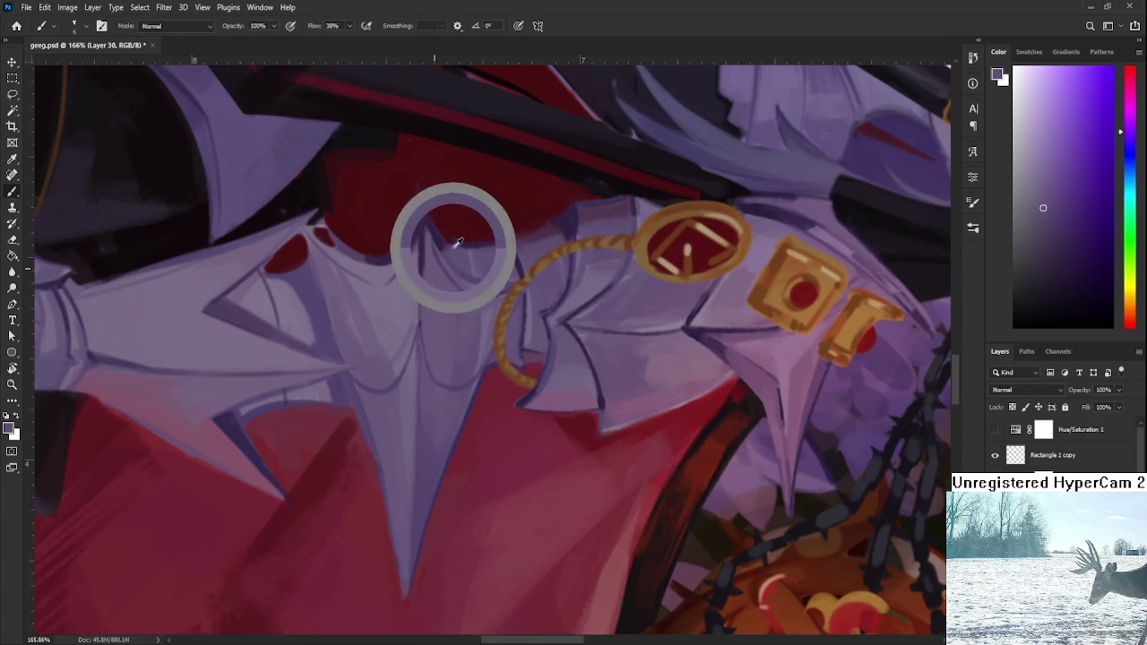
left_click(441, 234, "alt")
left_click(444, 236, "alt")
left_click(443, 235, "alt")
left_click_drag(435, 225, 417, 379)
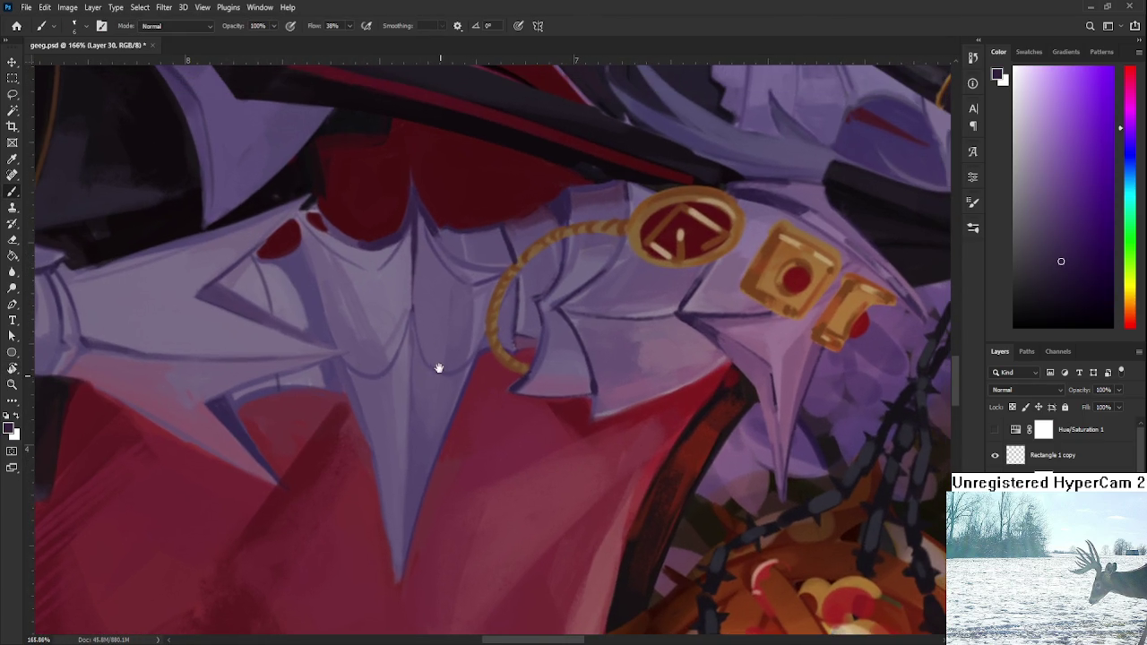
Step: Outline the lower armour tip with dark strokes and soften them with a lighter purple
left_click_drag(405, 440, 394, 579)
key("ctrl+z")
left_click_drag(404, 476, 398, 578)
left_click_drag(408, 475, 403, 557)
left_click(389, 493, "alt")
mouse_move(402, 481)
left_mouse_down()
mouse_move(405, 531)
mouse_move(406, 480)
left_mouse_up()
left_click(404, 492, "alt")
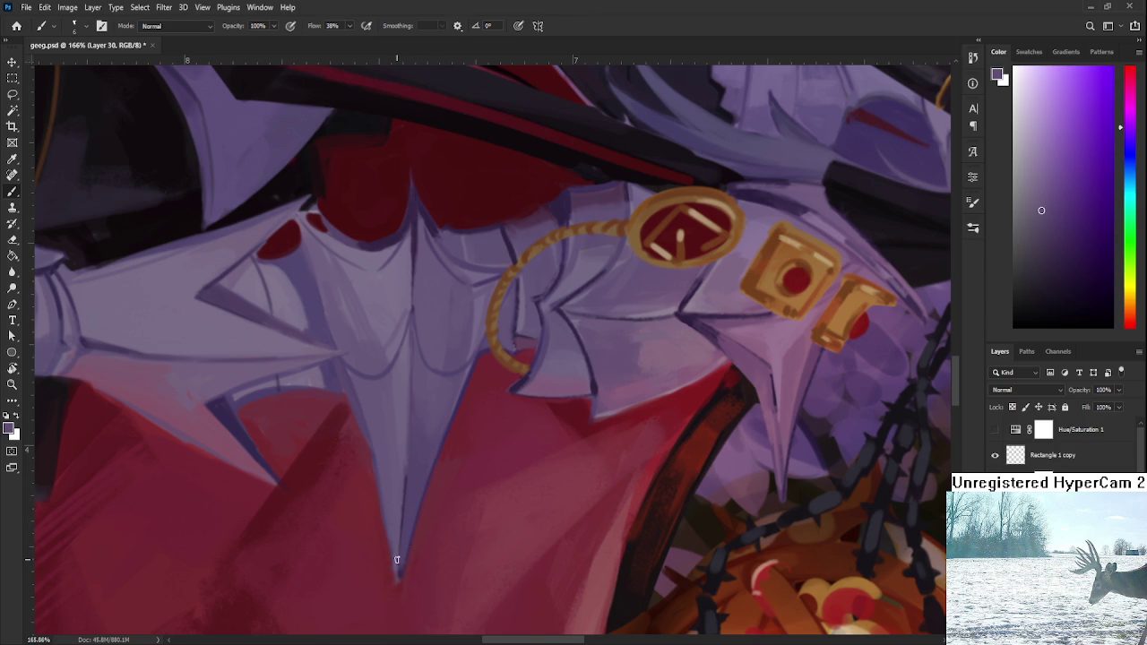
Step: Rotate the view so the spike points upward and sample a lighter armour purple
left_click_drag(400, 578, 522, 397)
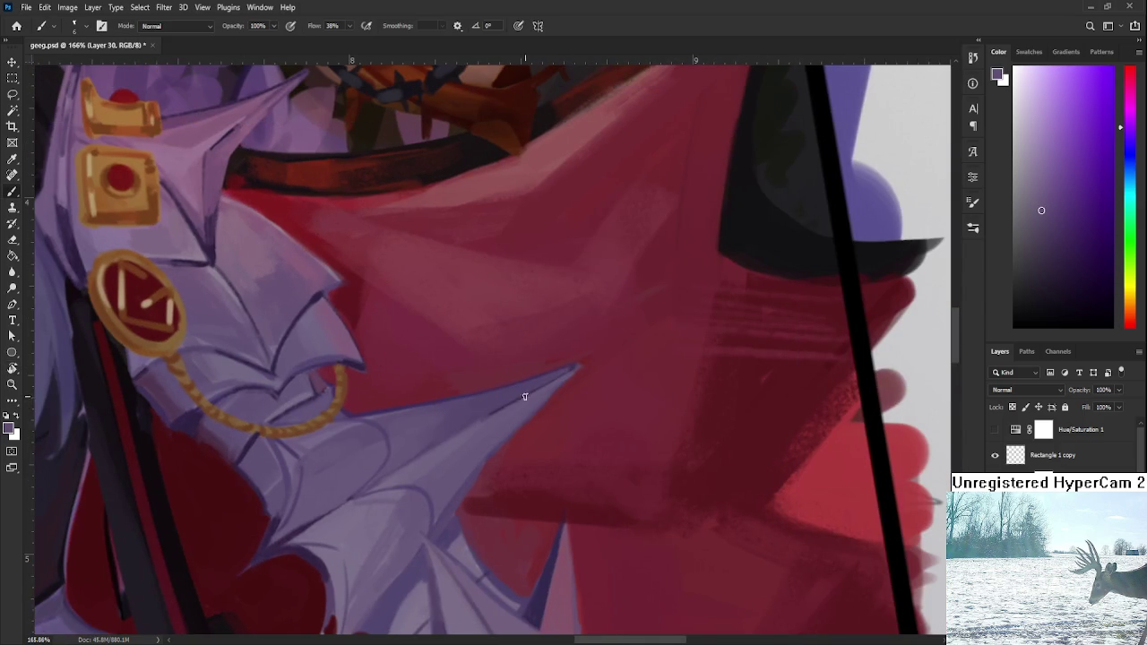
left_click(382, 412, "alt")
key("r")
mouse_move(379, 451)
left_mouse_down()
mouse_move(485, 427)
mouse_move(540, 310)
left_mouse_up()
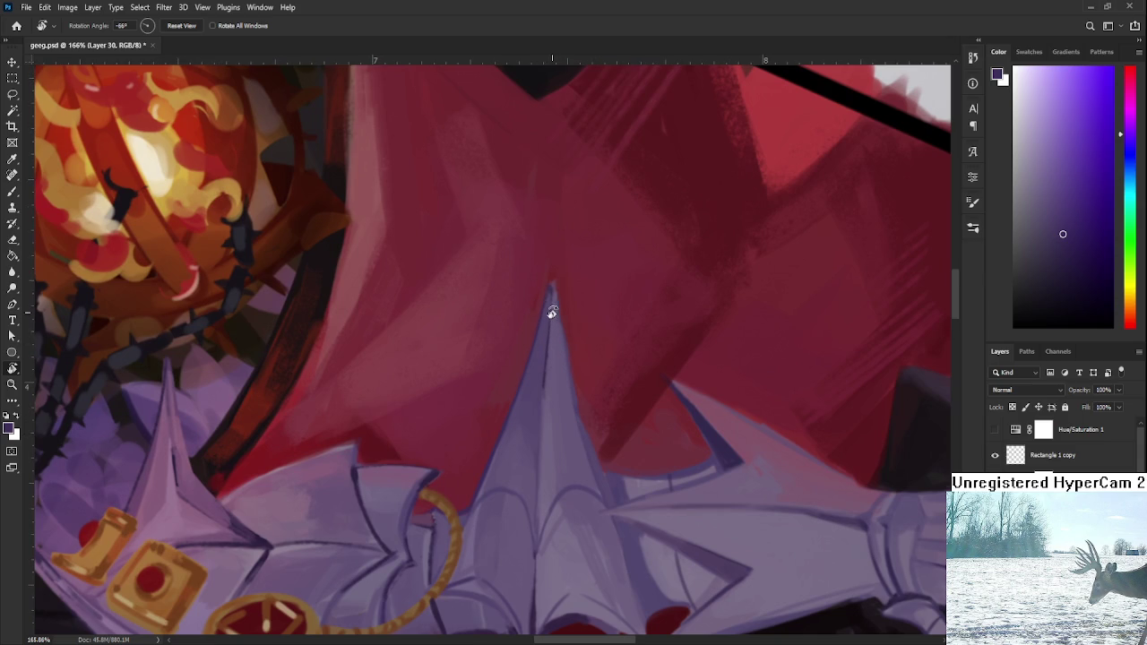
Step: Brush a darker purple stroke down the spike's left edge and sample nearby shades
key("b")
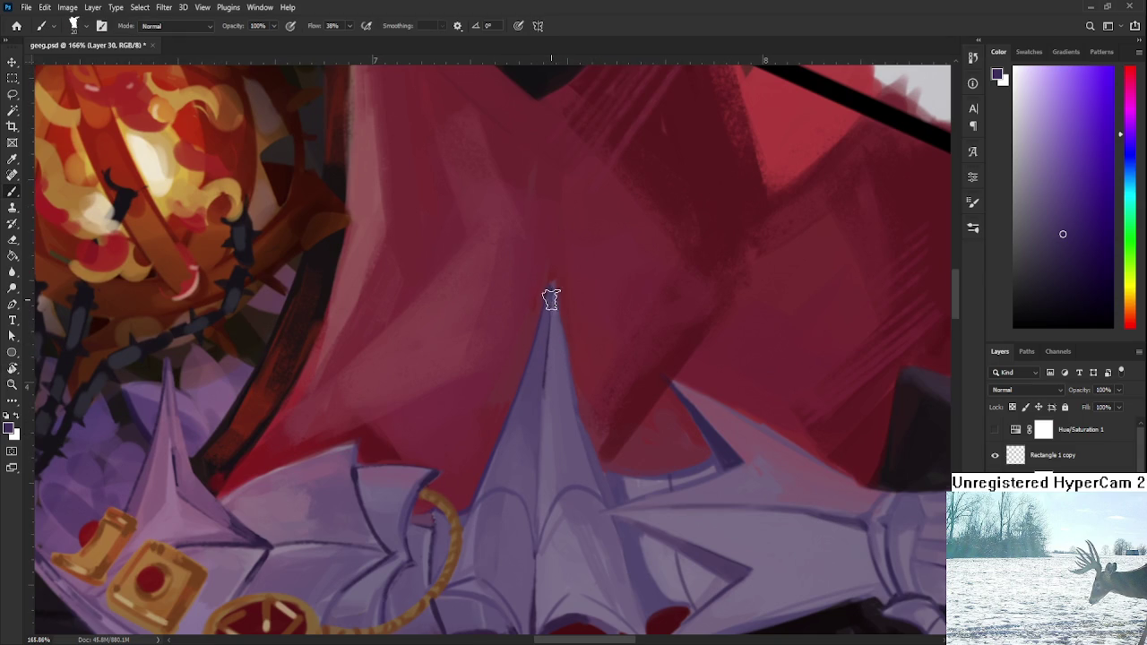
mouse_move(533, 367)
left_mouse_down()
mouse_move(545, 329)
mouse_move(531, 412)
left_mouse_up()
left_click(528, 415, "alt")
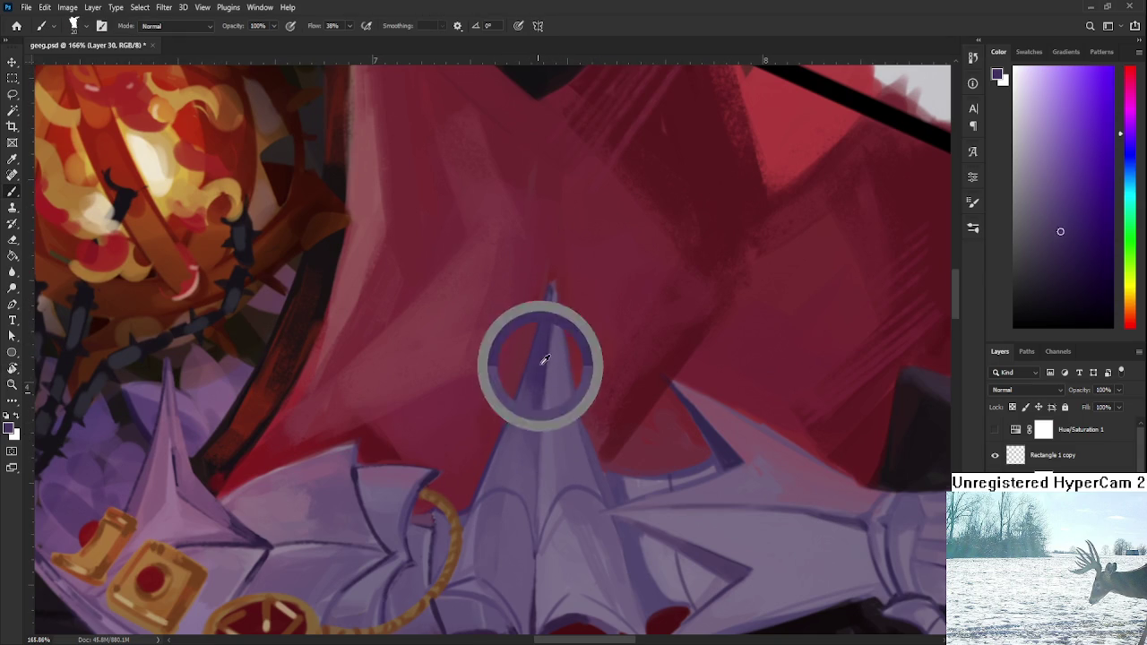
left_click(522, 319, "alt")
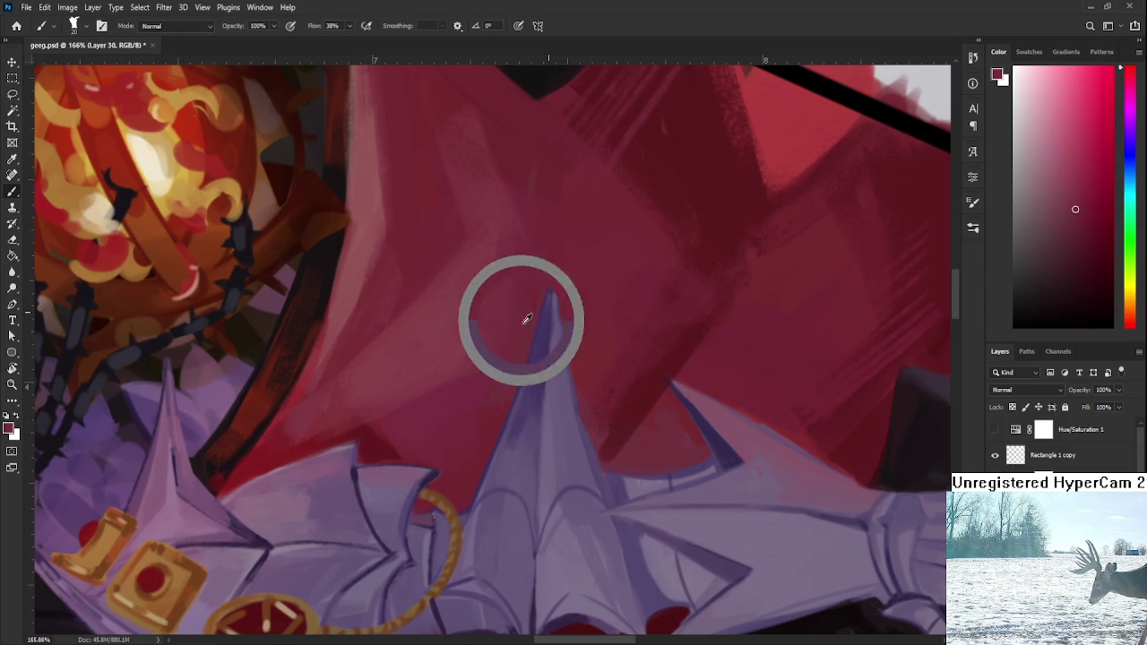
left_click(505, 467, "alt")
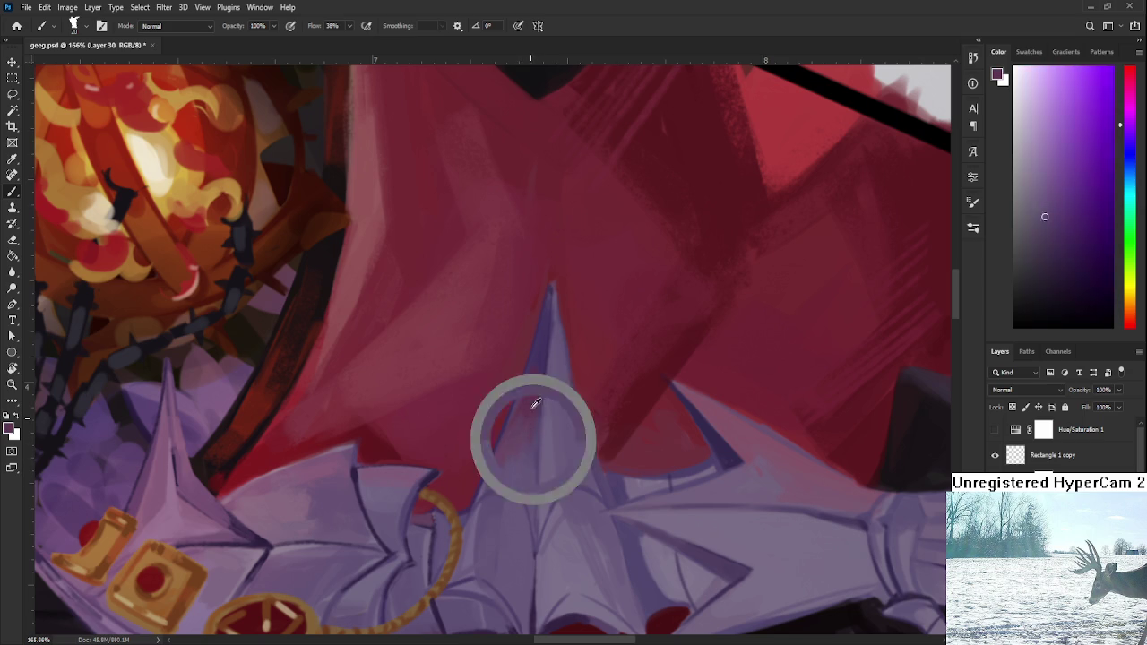
left_click(508, 445, "alt")
left_click(540, 349, "alt")
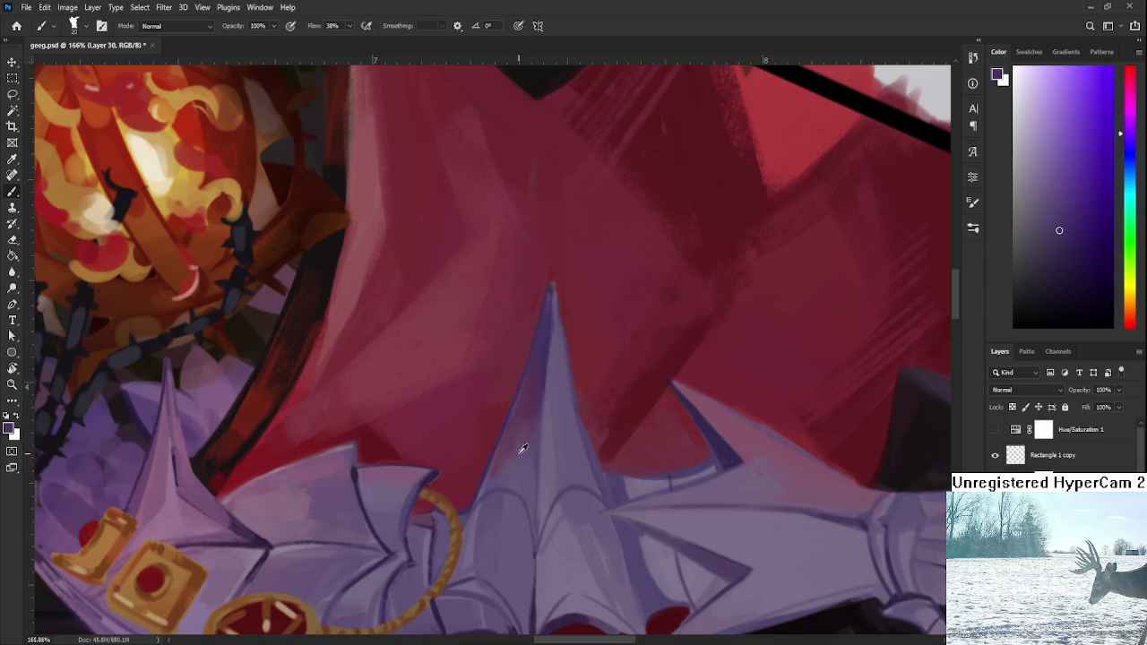
left_click(531, 388, "alt")
Step: Sample a range of violets along the spike for blending
left_click(502, 478, "alt")
left_click(525, 456, "alt")
left_click(527, 408, "alt")
left_click(540, 346, "alt")
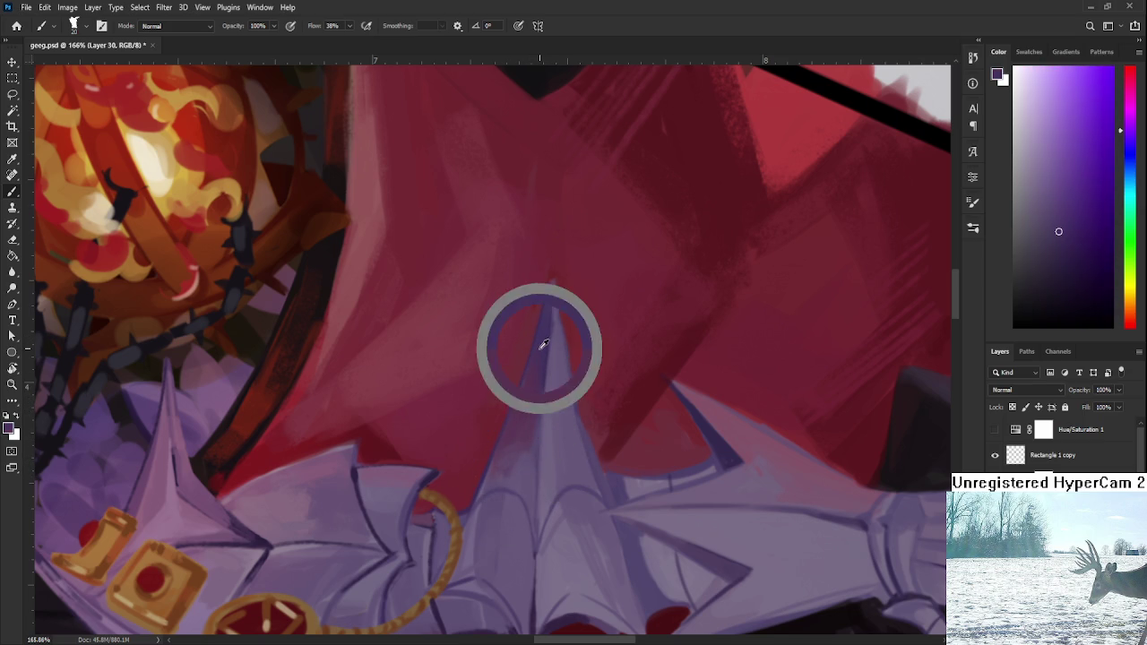
left_click(516, 442, "alt")
left_click(499, 476, "alt")
left_click(527, 461, "alt")
Step: Fine-tune the sampled spike purple and rotate the view back toward the arm plate
left_click(518, 435, "alt")
left_click(519, 475, "alt")
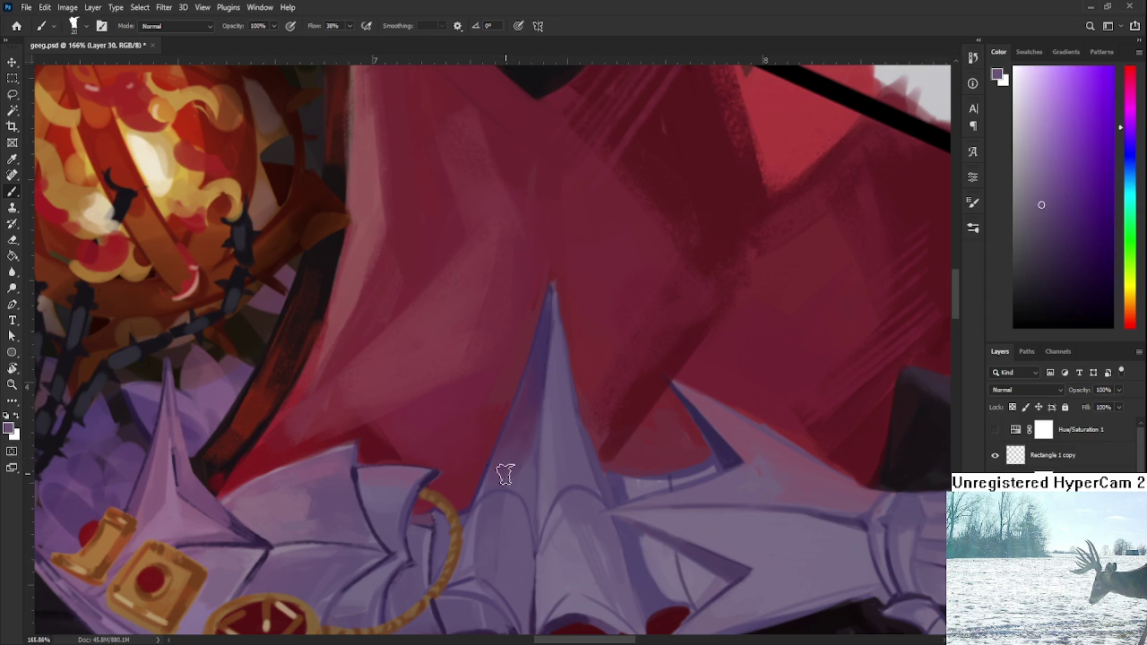
left_click(520, 452, "alt")
left_click(517, 473, "alt")
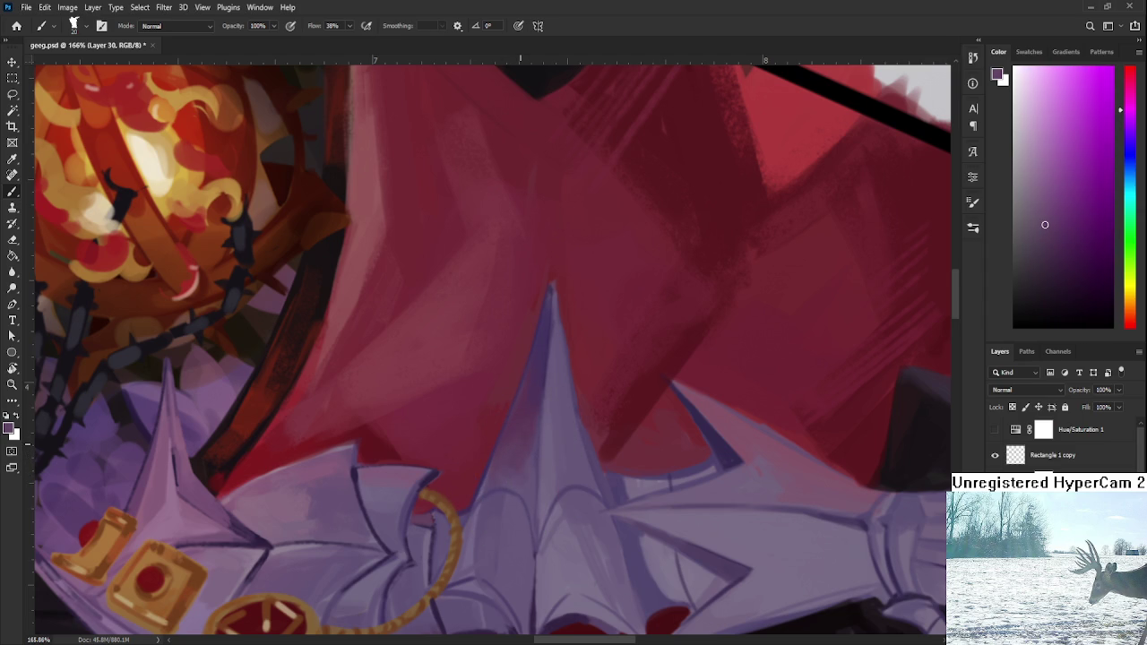
key("r")
mouse_move(516, 448)
left_mouse_down()
mouse_move(473, 503)
mouse_move(459, 349)
left_mouse_up()
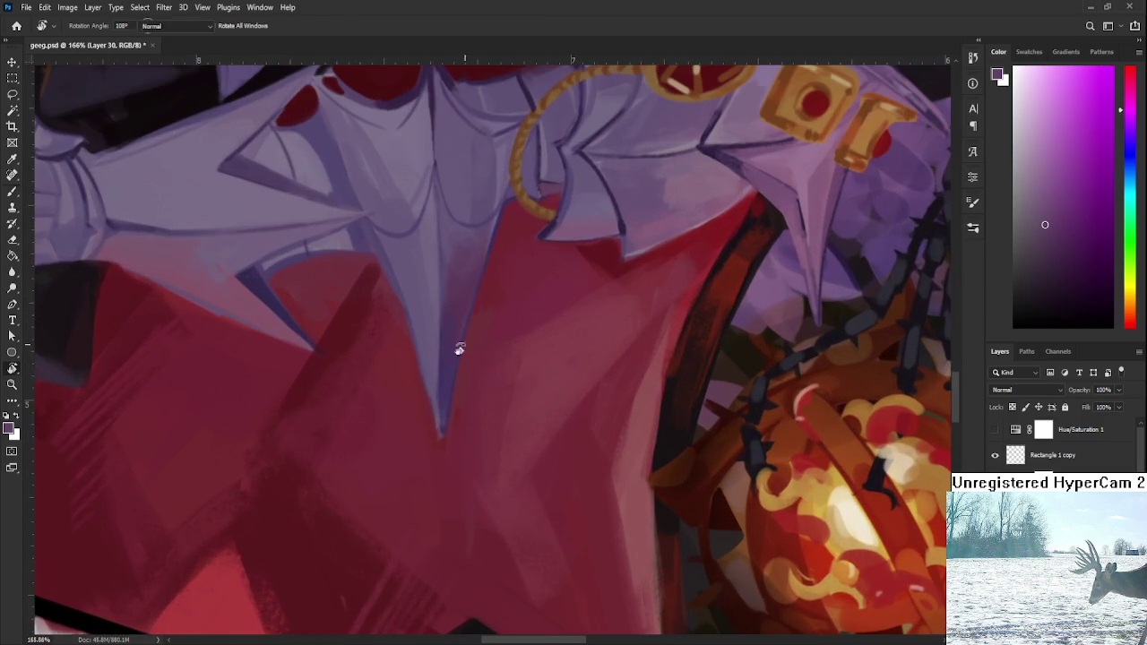
Step: Extend the spike tip with a short purple stroke, sampling cloak red and moving the view down
left_click(430, 364, "alt")
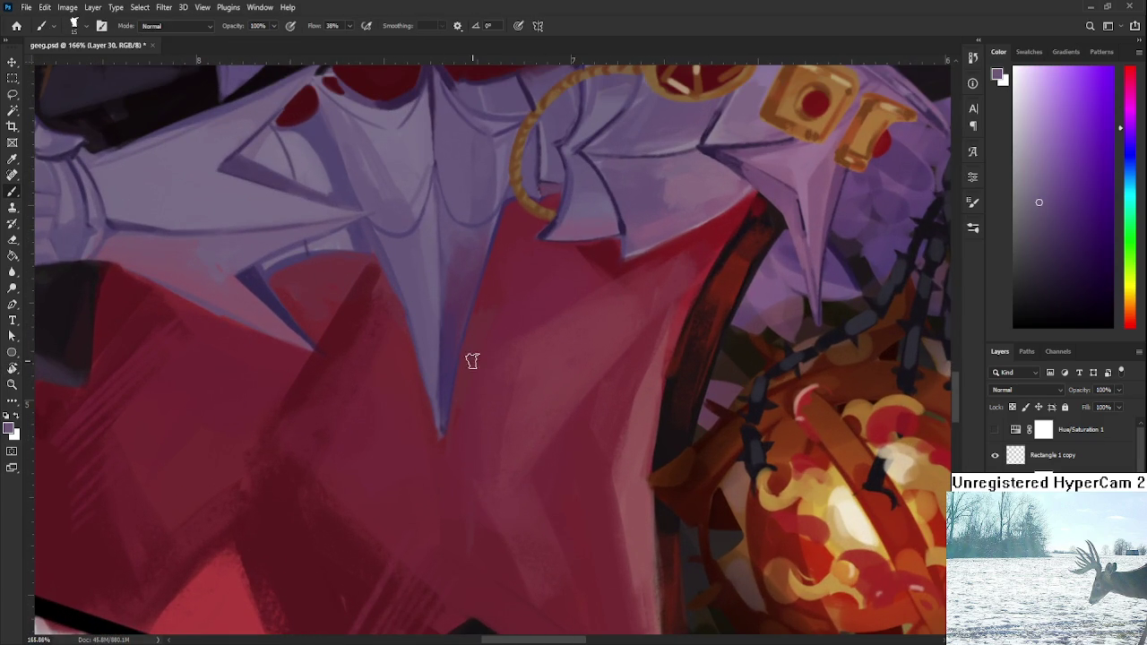
left_click(424, 393, "alt")
left_click(441, 397, "alt")
left_click_drag(440, 432, 443, 455)
left_click(442, 396, "alt")
left_click(448, 450, "alt")
left_click_drag(459, 384, 437, 506)
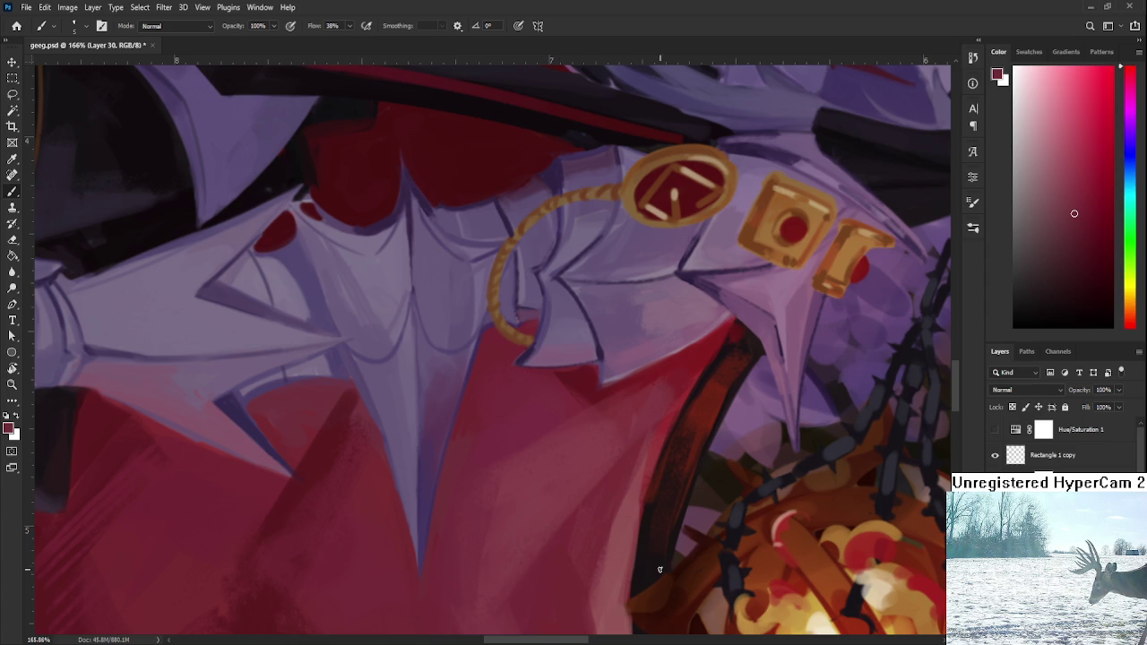
scroll(724, 594, "down", 5)
scroll(516, 459, "up", 3)
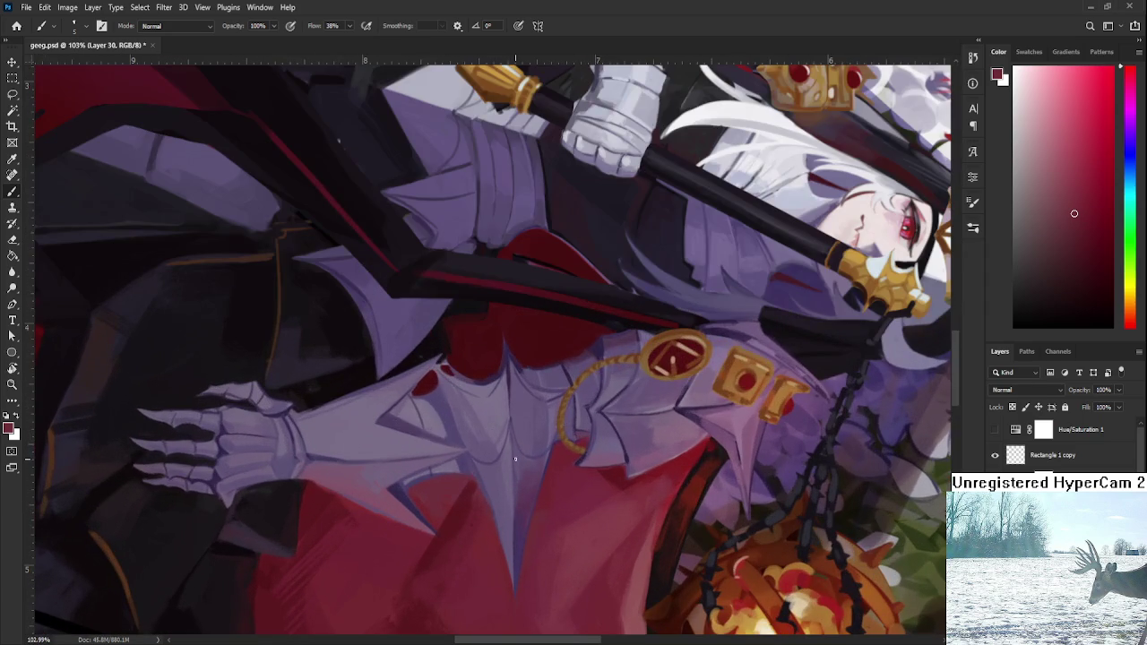
left_click(516, 459, "alt")
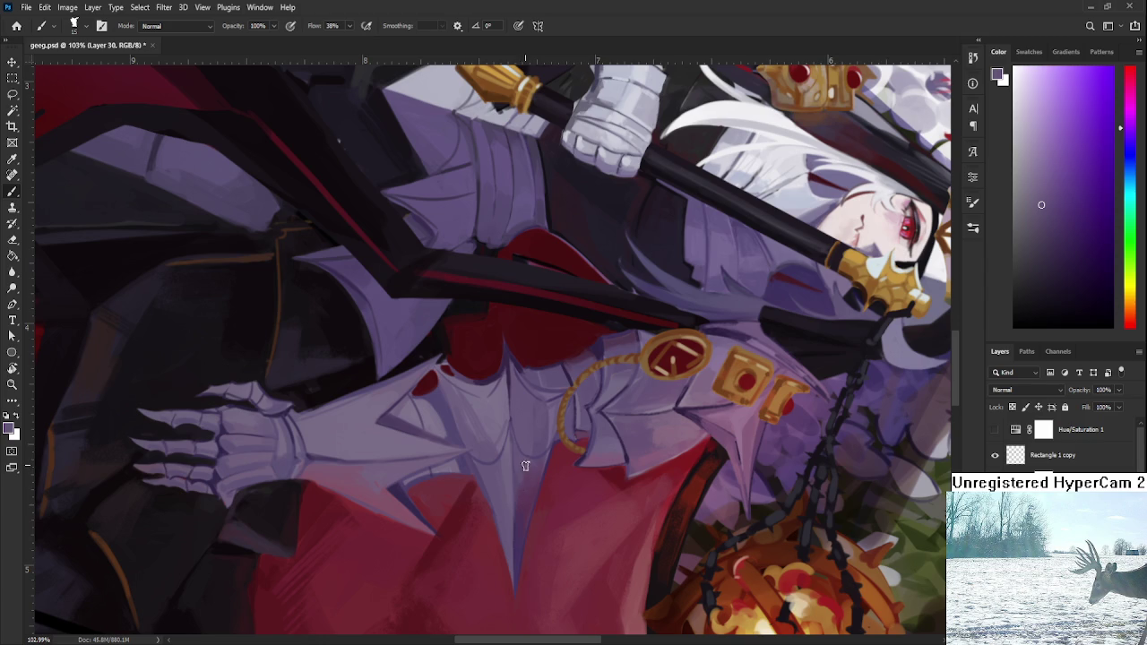
left_click(533, 472, "alt")
left_click(529, 491, "alt")
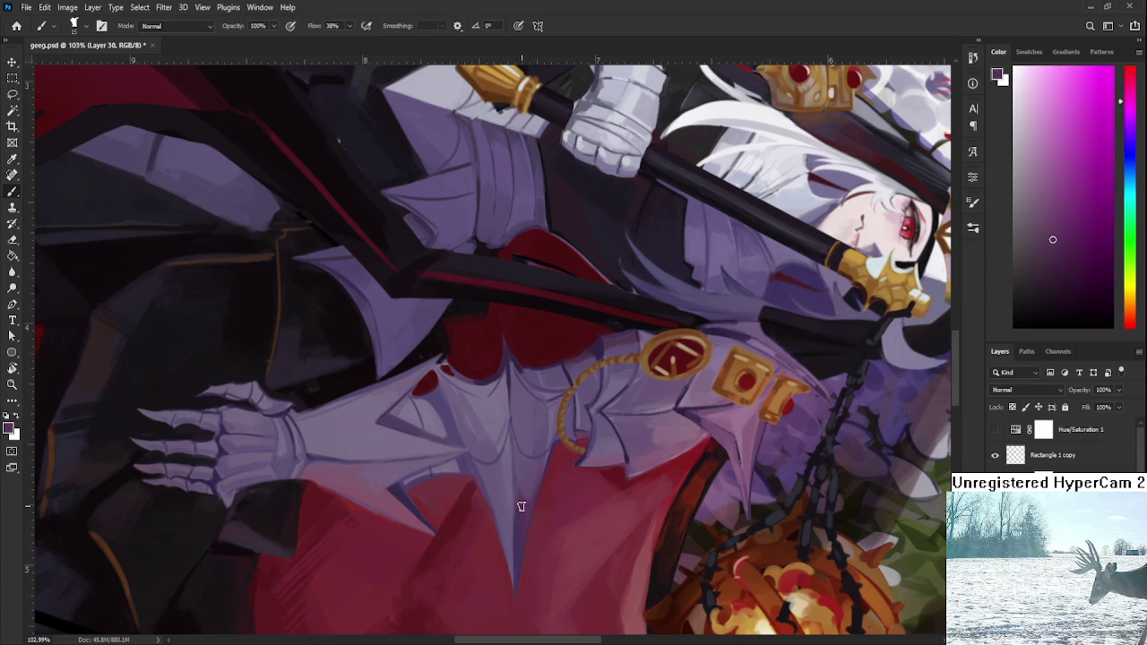
left_click(538, 491, "alt")
left_click(538, 491, "alt")
left_click(537, 485, "alt")
left_click(532, 481, "alt")
left_click(530, 487, "alt")
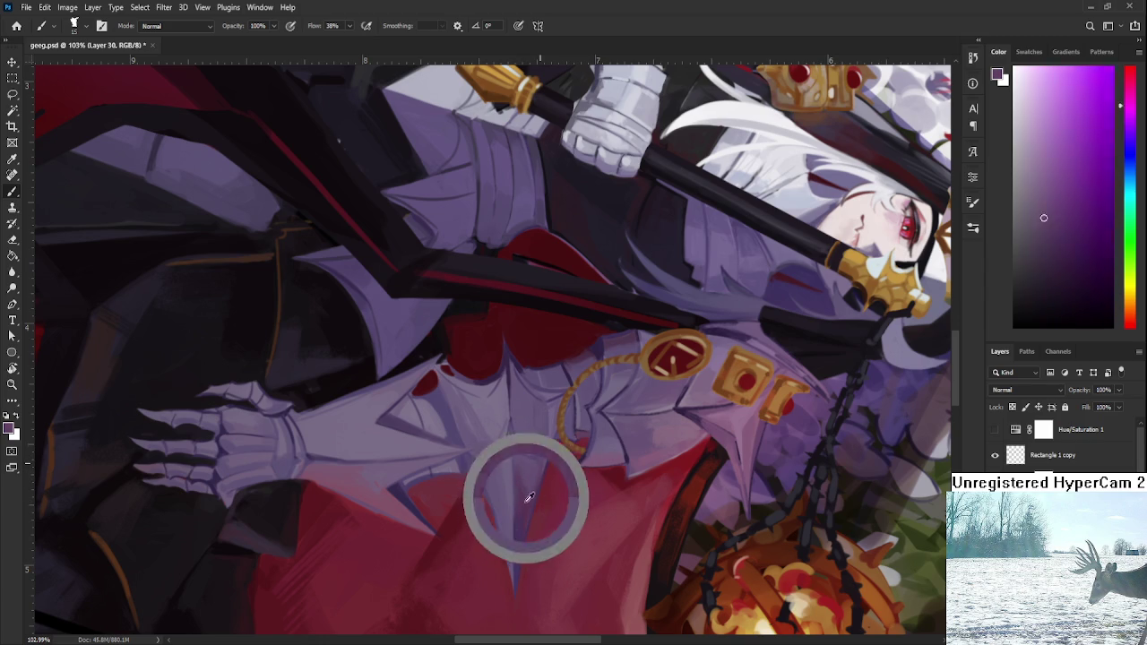
left_click(529, 481, "alt")
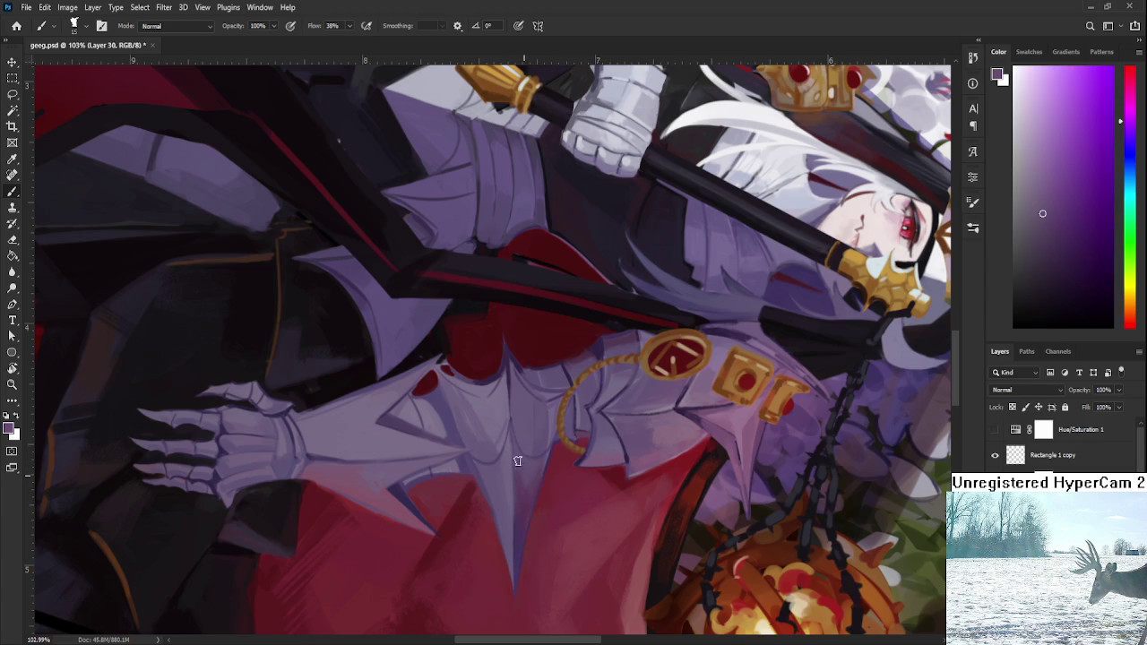
left_click(526, 498, "alt")
left_click(522, 479, "alt")
key("r")
mouse_move(538, 467)
left_mouse_down()
mouse_move(656, 371)
mouse_move(858, 583)
left_mouse_up()
key("ctrl+0")
scroll(608, 370, "up", 2)
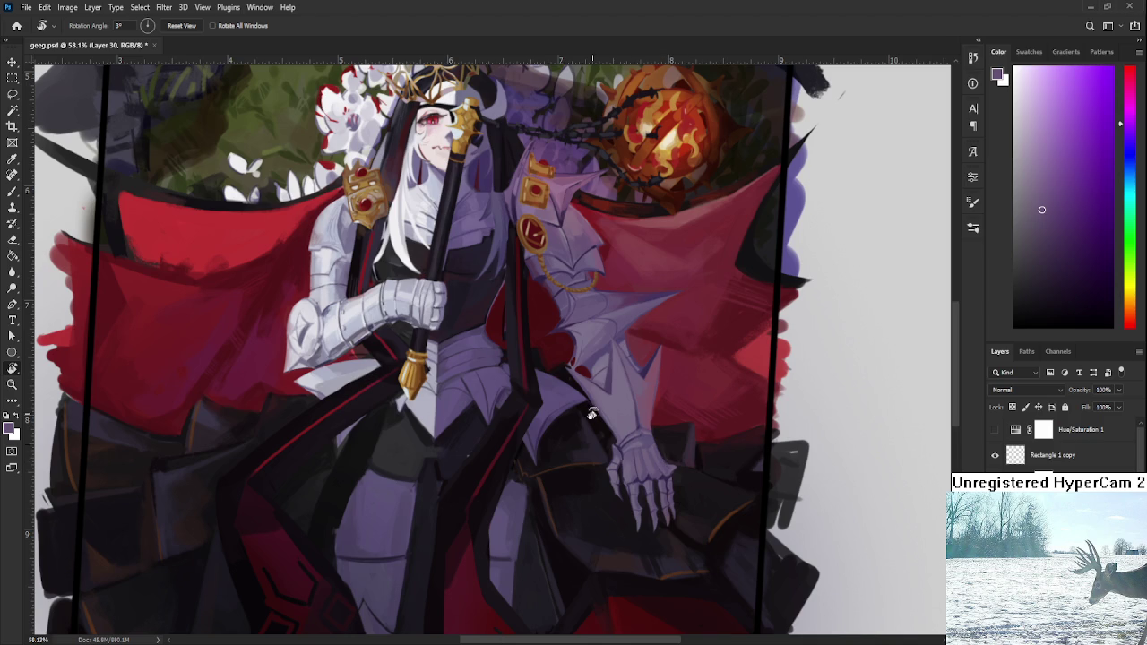
scroll(574, 372, "up", 3)
Step: Paint a dark line along the arm spike's lower edge on a slightly tilted canvas
scroll(557, 374, "up", 2)
scroll(556, 374, "down", 3)
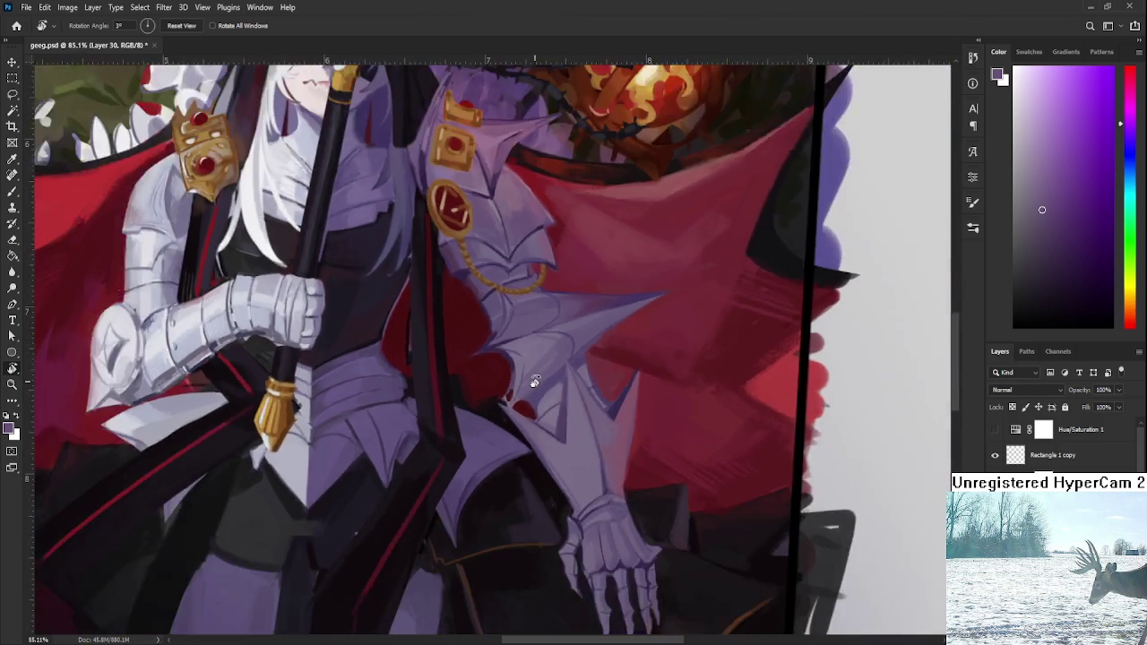
scroll(574, 367, "up", 2)
scroll(592, 364, "up", 1)
key("b")
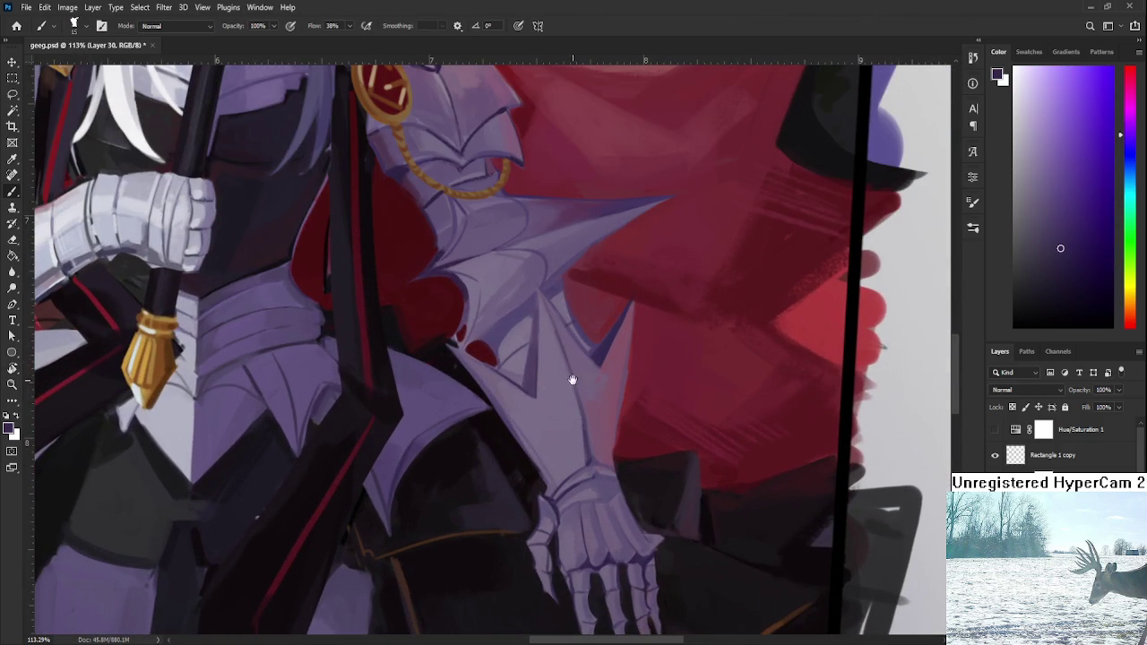
scroll(603, 359, "up", 2)
left_click_drag(602, 359, 459, 336)
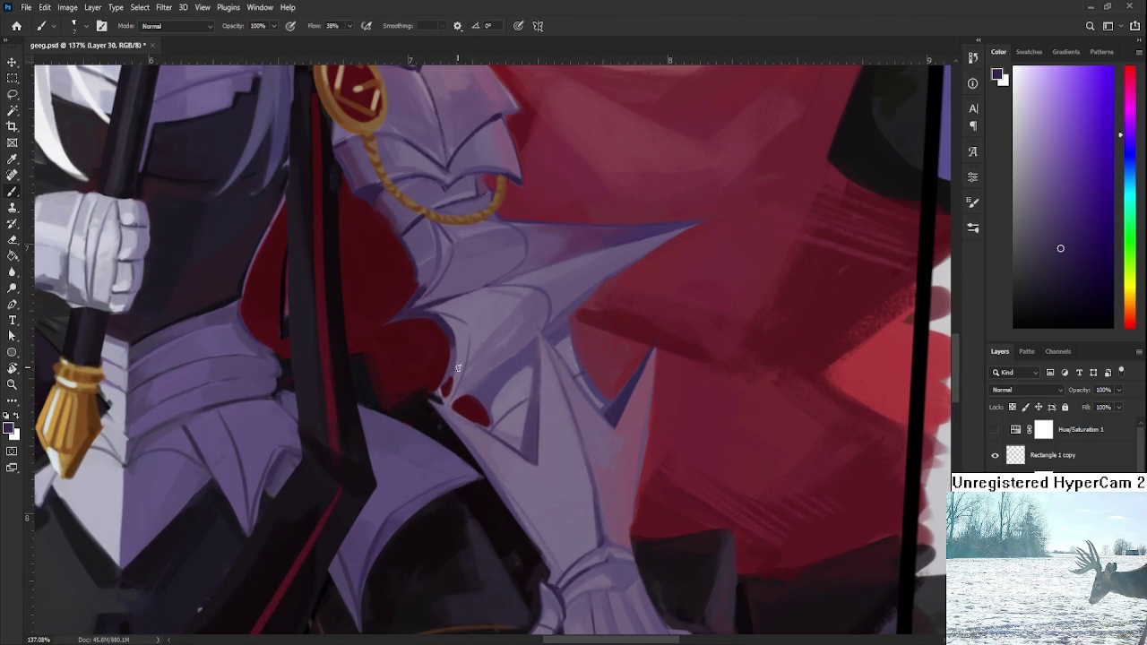
left_click_drag(475, 396, 523, 354)
left_click(517, 350, "alt")
scroll(515, 348, "down", 3)
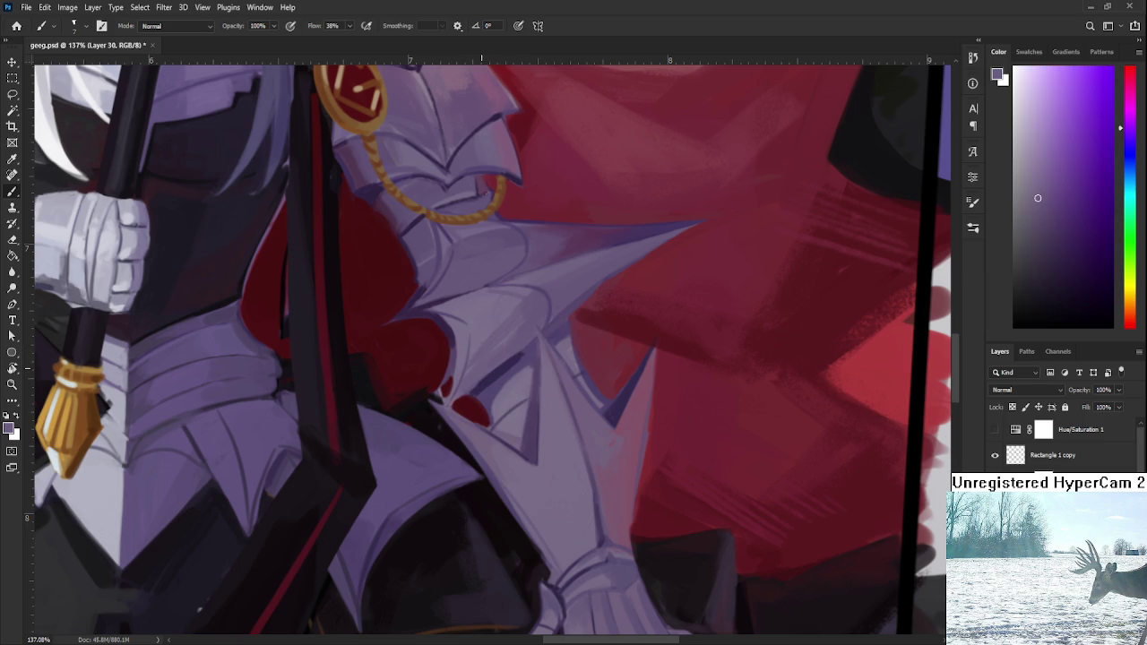
scroll(485, 358, "down", 2)
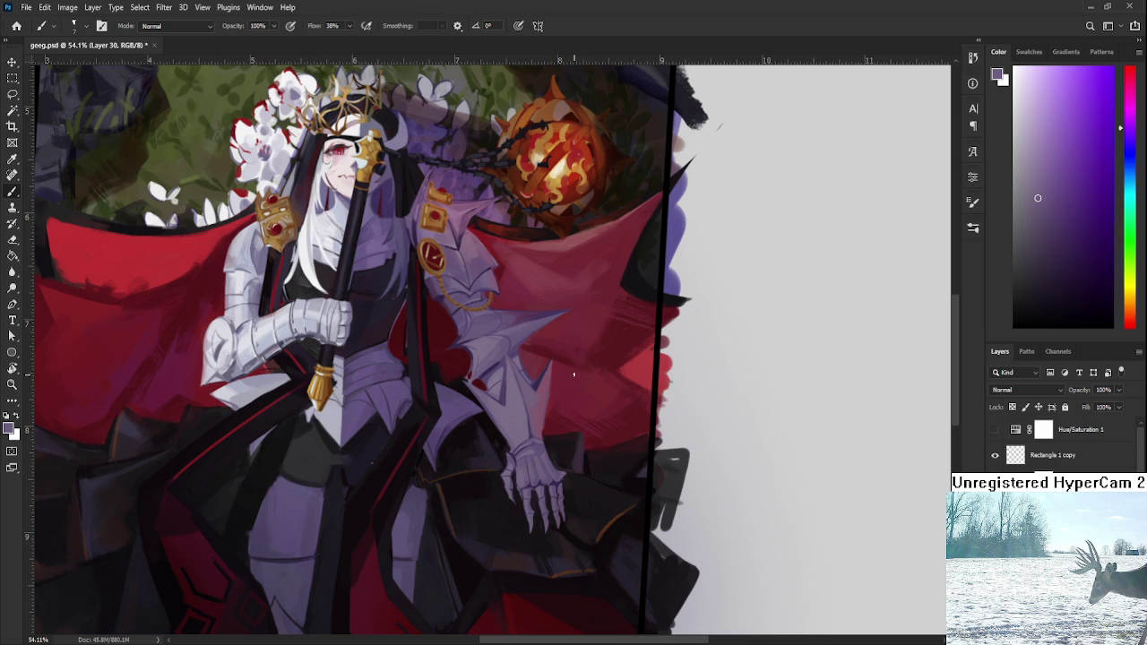
Step: Centre the arm spike and sample the armour purples and shading colour around it
scroll(453, 401, "up", 3)
scroll(452, 401, "up", 3)
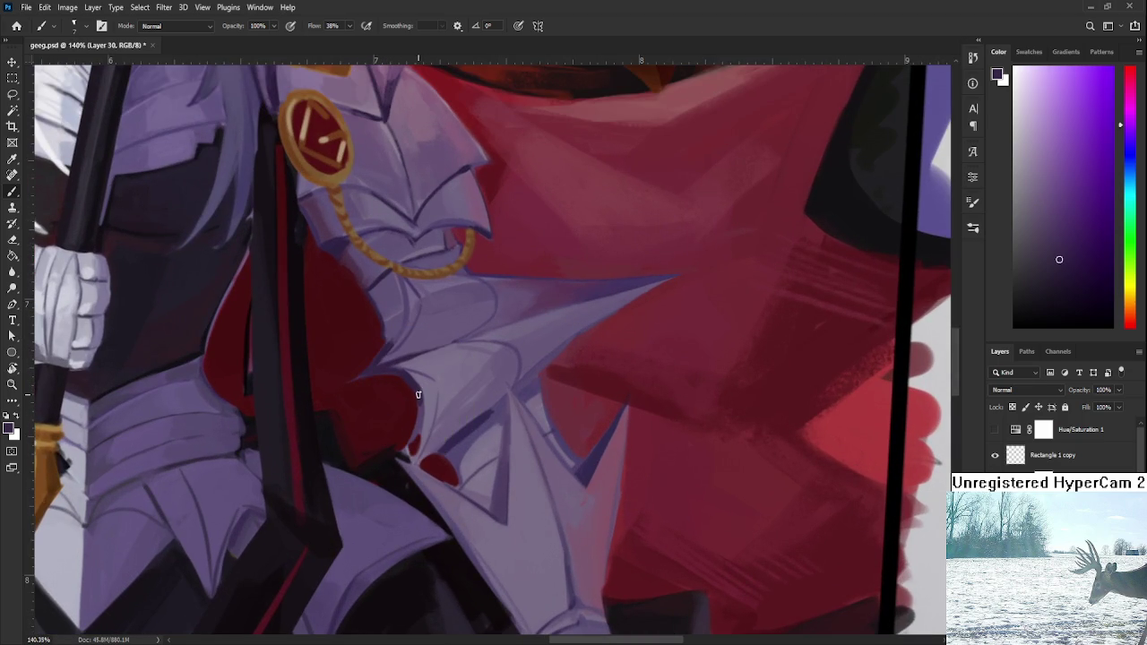
left_click_drag(540, 329, 512, 379)
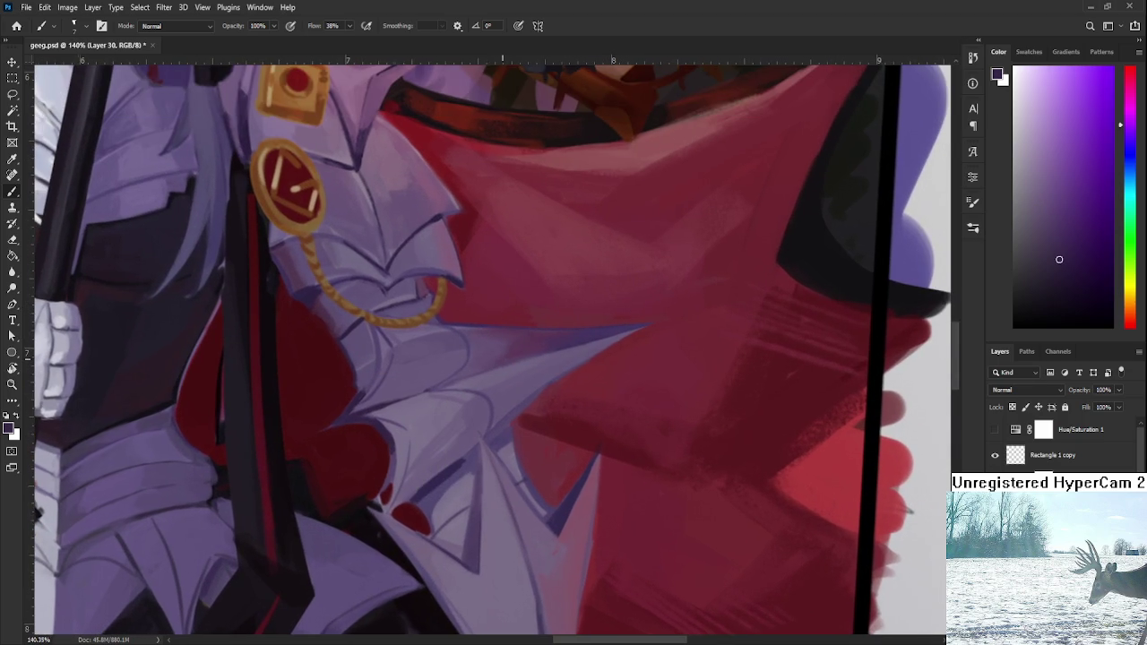
left_click(487, 414, "alt")
left_click(461, 461, "alt")
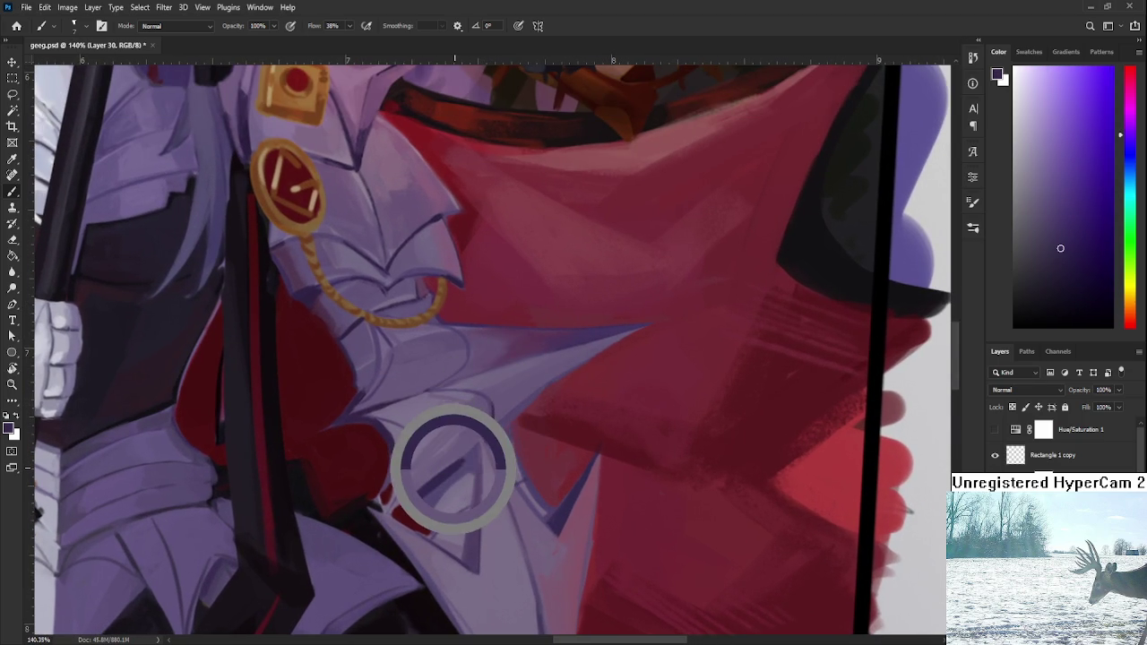
left_click(458, 467, "alt")
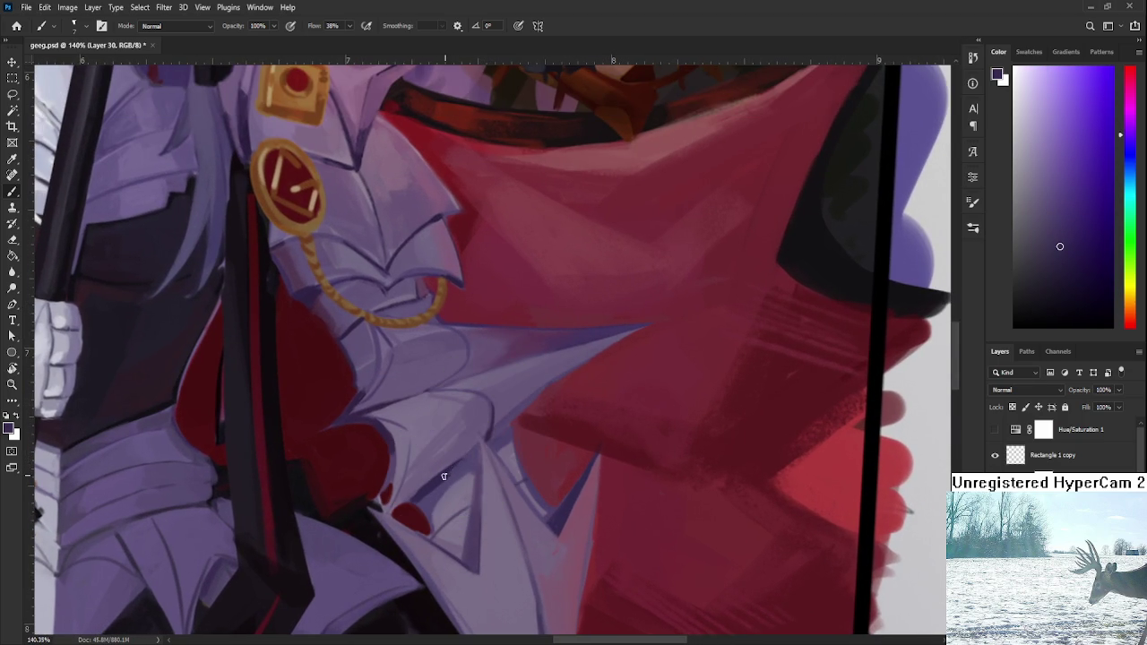
left_click(440, 474, "alt")
left_click(476, 453, "alt")
left_click(458, 465, "alt")
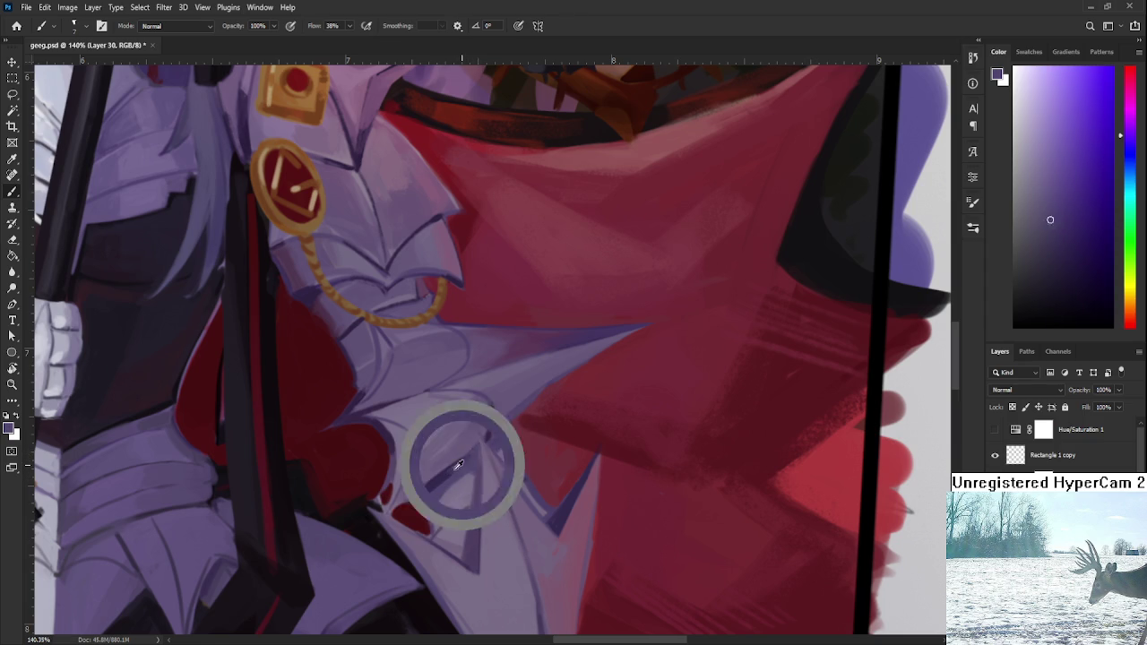
left_click(549, 382, "alt")
left_click(511, 415, "alt")
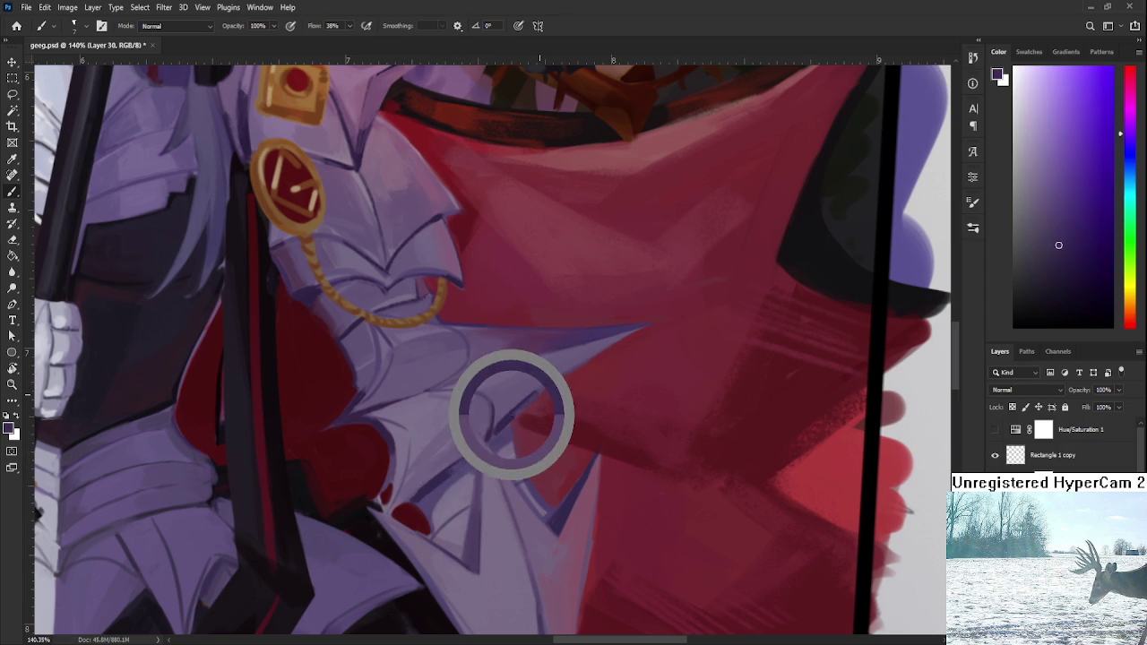
Step: Brush darker strokes over the red cloak along the spike's lower edge, then sample cloak red
left_click_drag(551, 379, 631, 329)
key("ctrl+z")
left_click_drag(540, 387, 646, 324)
left_click(640, 333, "alt")
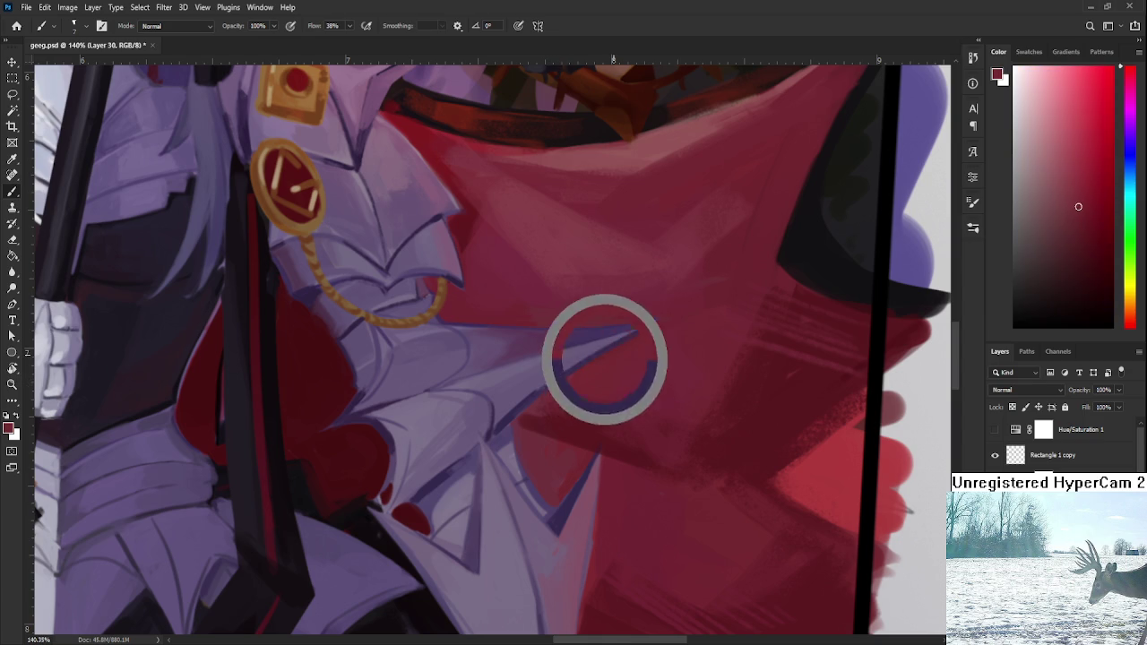
scroll(663, 312, "down", 3)
scroll(663, 312, "down", 2)
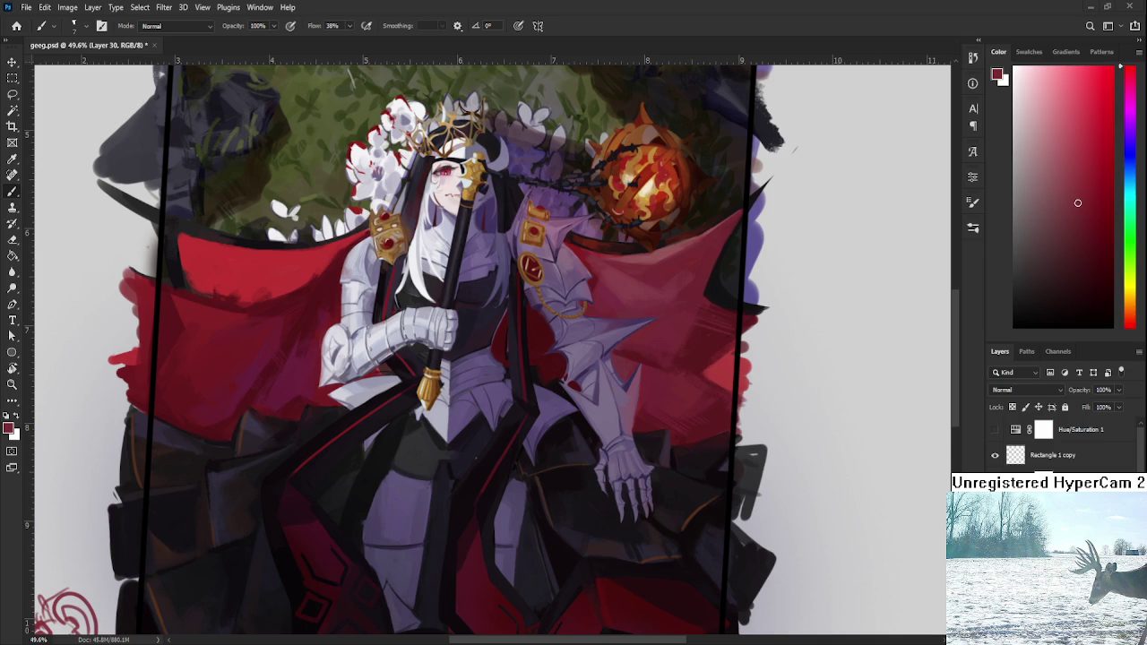
Step: Zoom to about 228% on the arm spike and sample its lavender-purple from the plate
scroll(429, 410, "up", 1)
scroll(428, 411, "up", 2)
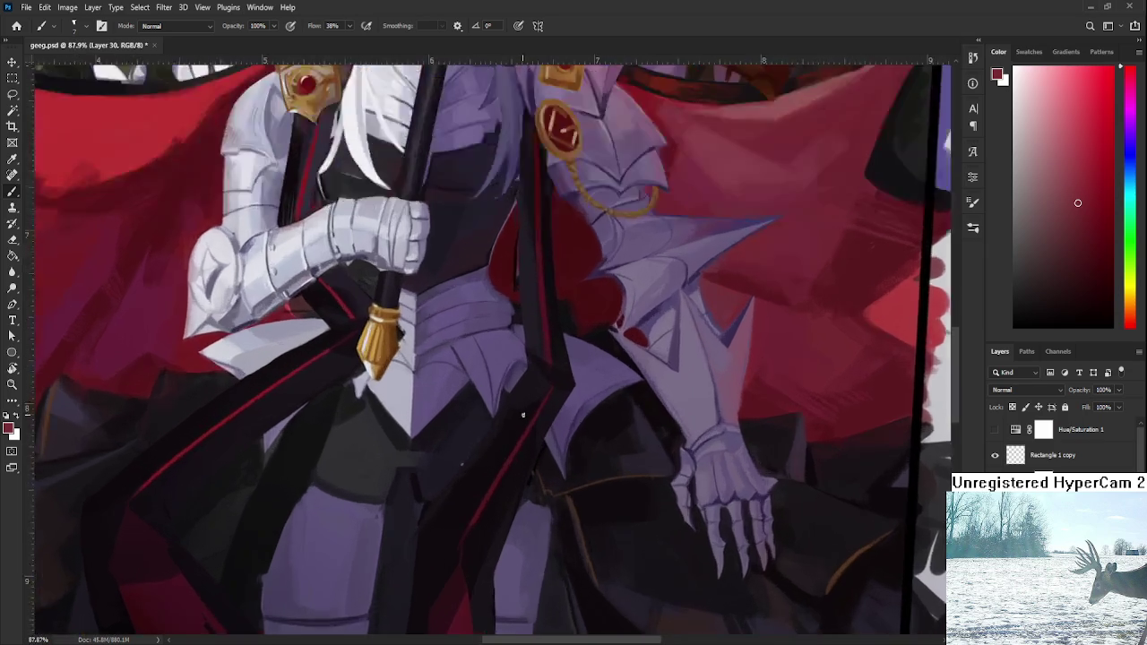
scroll(428, 411, "up", 2)
scroll(429, 411, "up", 2)
scroll(472, 343, "up", 1)
scroll(523, 361, "up", 1)
scroll(492, 397, "up", 1)
left_click(493, 415, "alt")
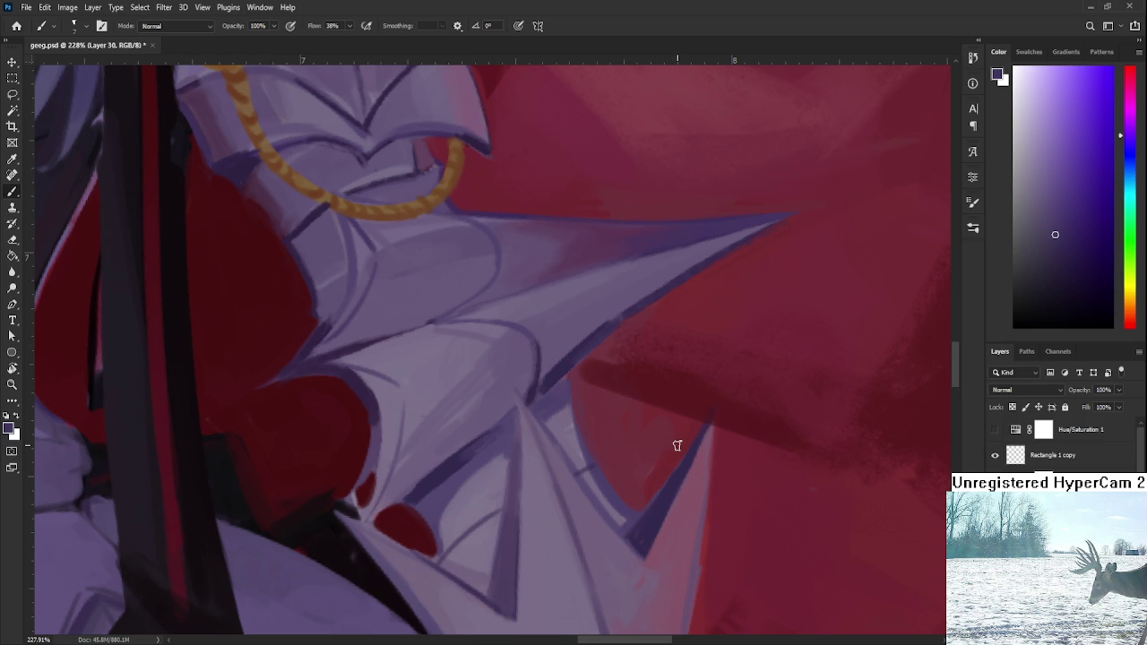
left_click(453, 456, "alt")
left_click(498, 431, "alt")
left_click(440, 469, "alt")
left_click(430, 470, "alt")
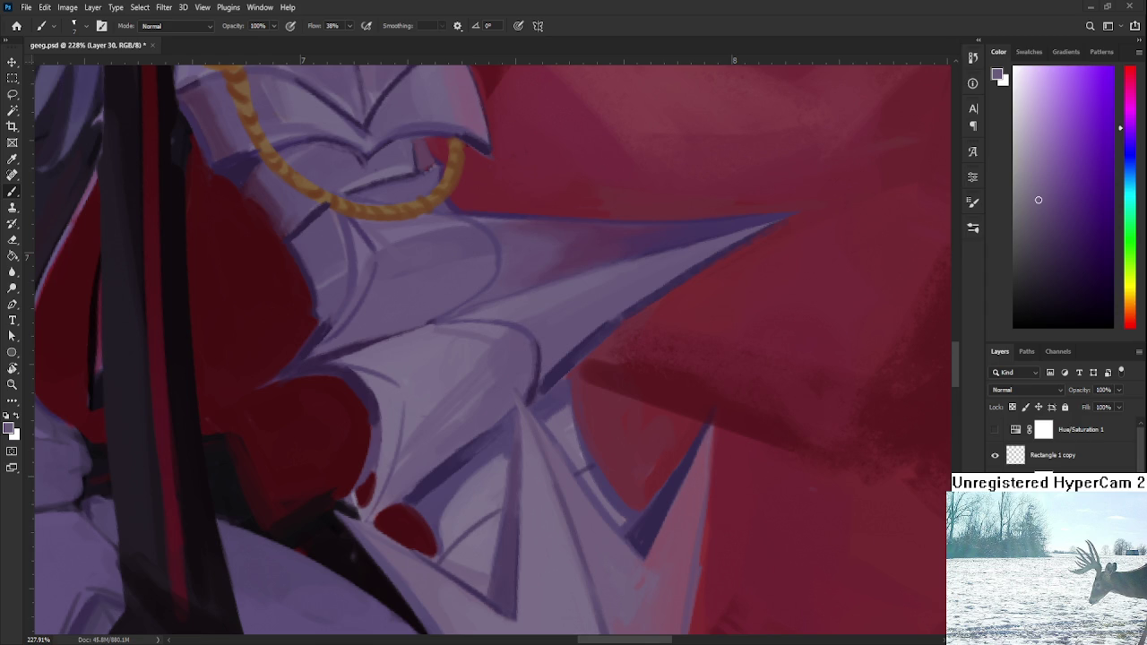
Step: Sample darker purples along the spike's edge and lower tip on the arm plate
left_click_drag(614, 432, 564, 430)
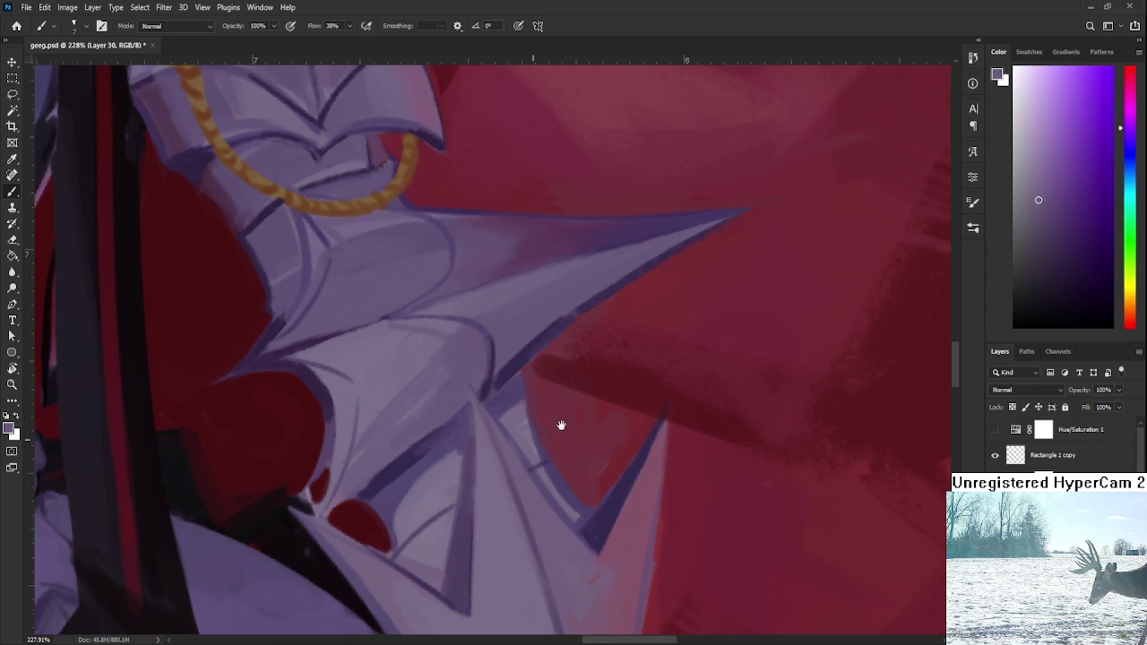
left_click(516, 354, "alt")
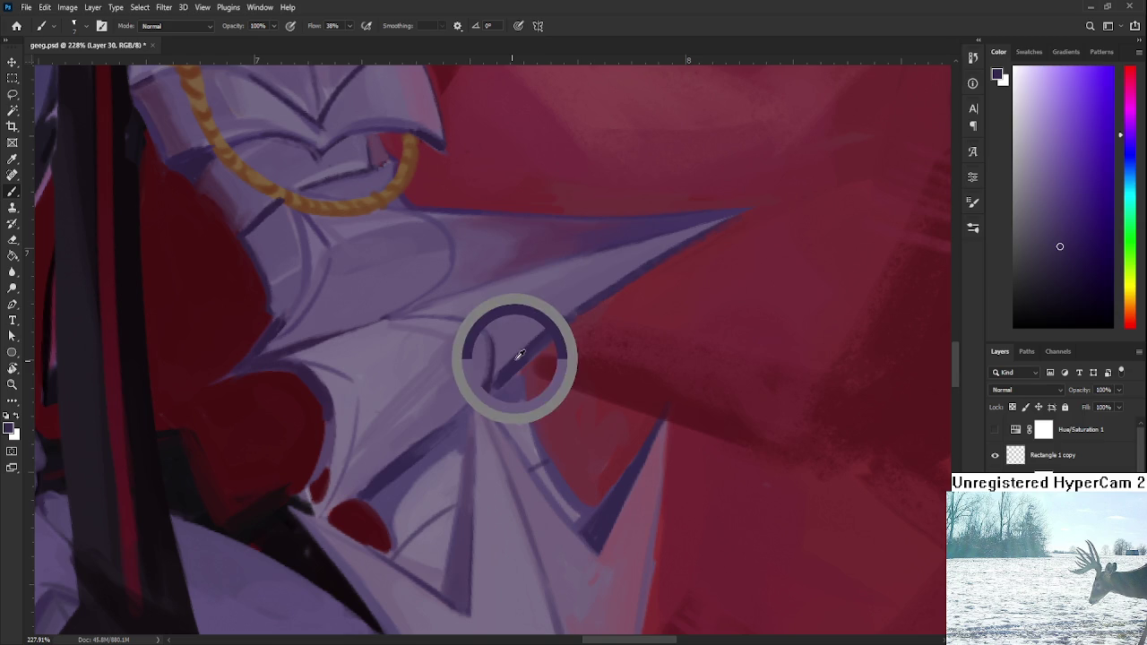
left_click_drag(551, 332, 592, 306)
left_click(562, 323, "alt")
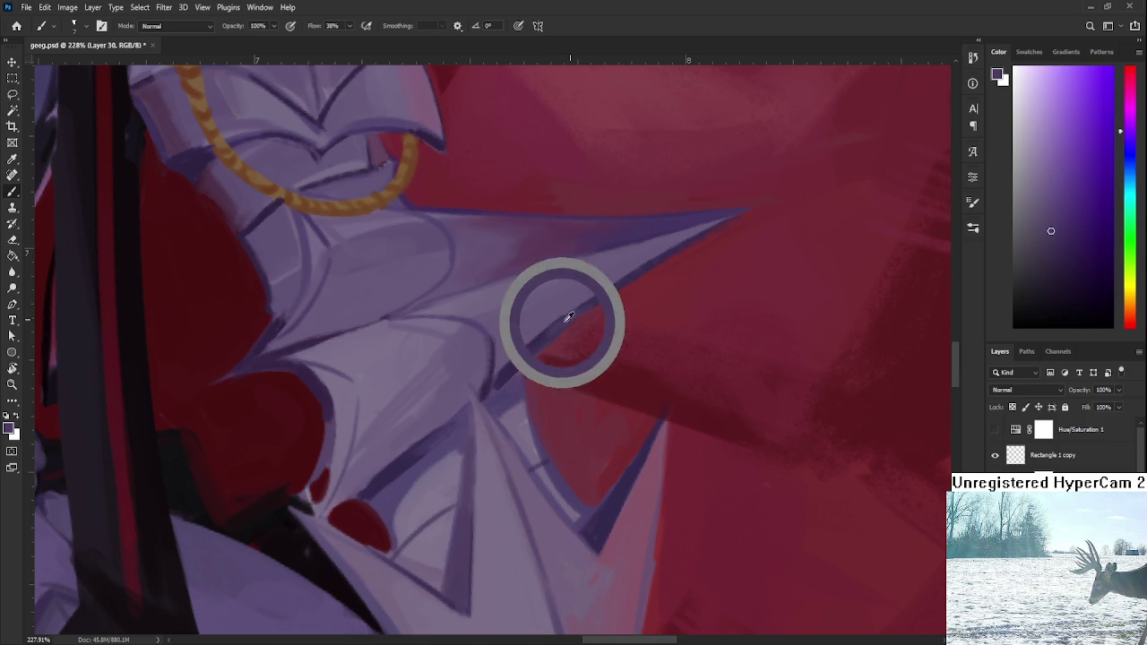
mouse_move(518, 355)
left_mouse_down()
mouse_move(537, 343)
mouse_move(515, 366)
left_mouse_up()
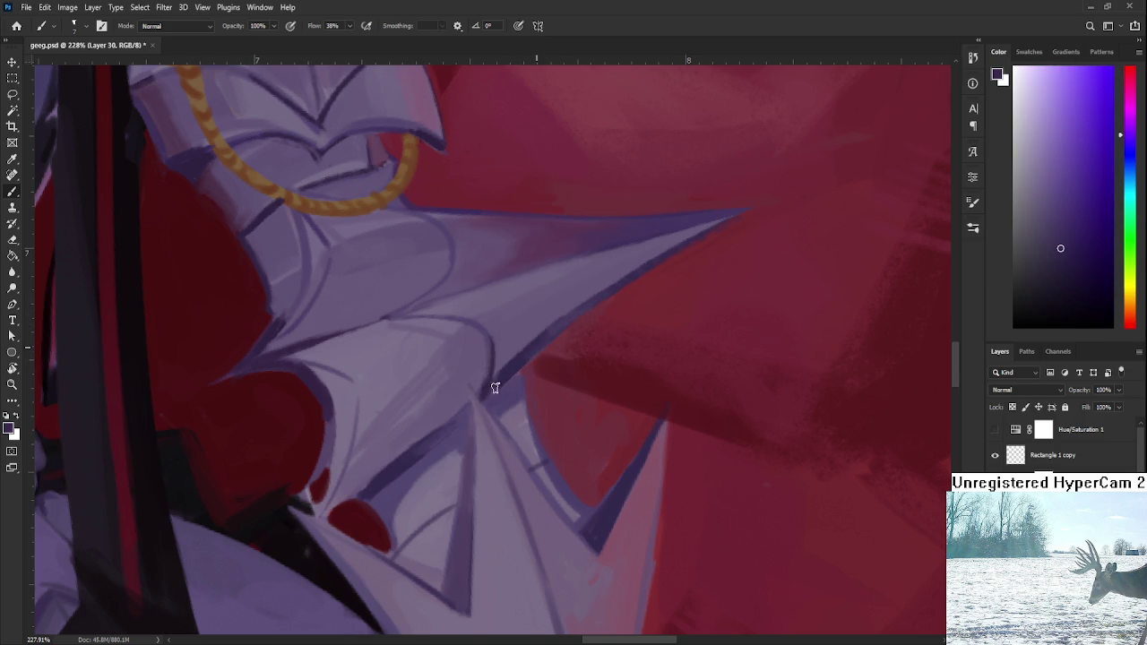
left_click(522, 365, "alt")
left_click(569, 319, "alt")
Step: Pick up shading purples from around the armour crease beneath the spike
left_click(501, 375, "alt")
left_click_drag(455, 432, 464, 407)
left_click(456, 397, "alt")
left_click(450, 397, "alt")
left_click(409, 410, "alt")
left_click(461, 397, "alt")
left_click(473, 384, "alt")
left_click(478, 380, "alt")
left_click(469, 388, "alt")
left_click(471, 371, "alt")
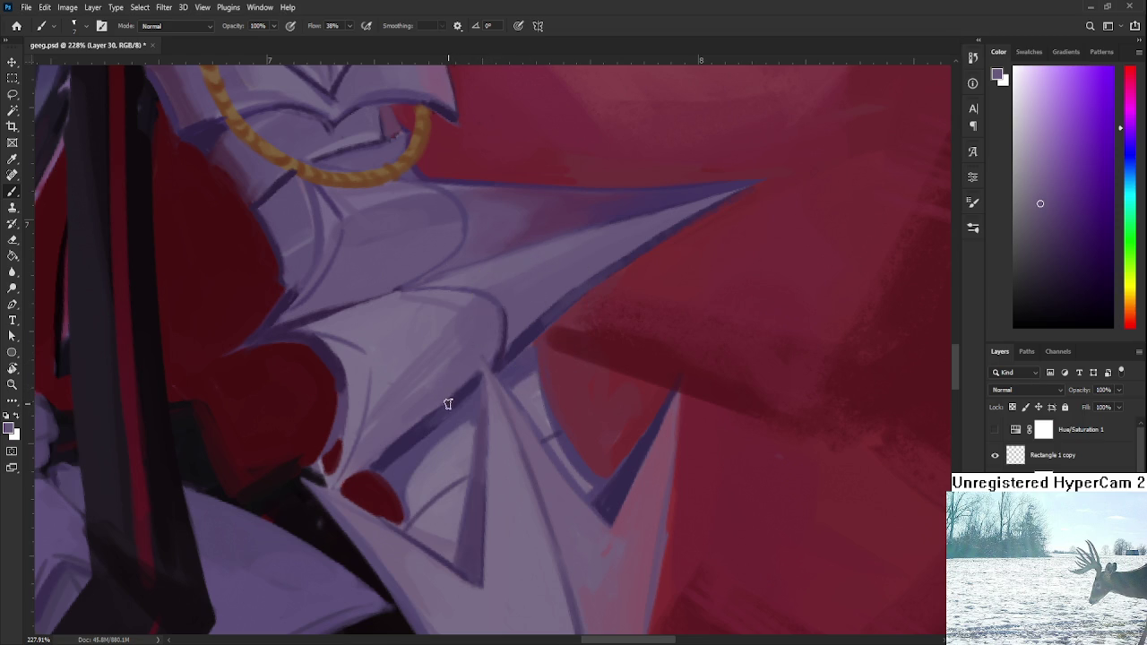
Step: Paint a light stroke over the dark crease and resample neighbouring purples
left_click_drag(466, 397, 420, 433)
left_click(423, 427, "alt")
left_click(410, 435, "alt")
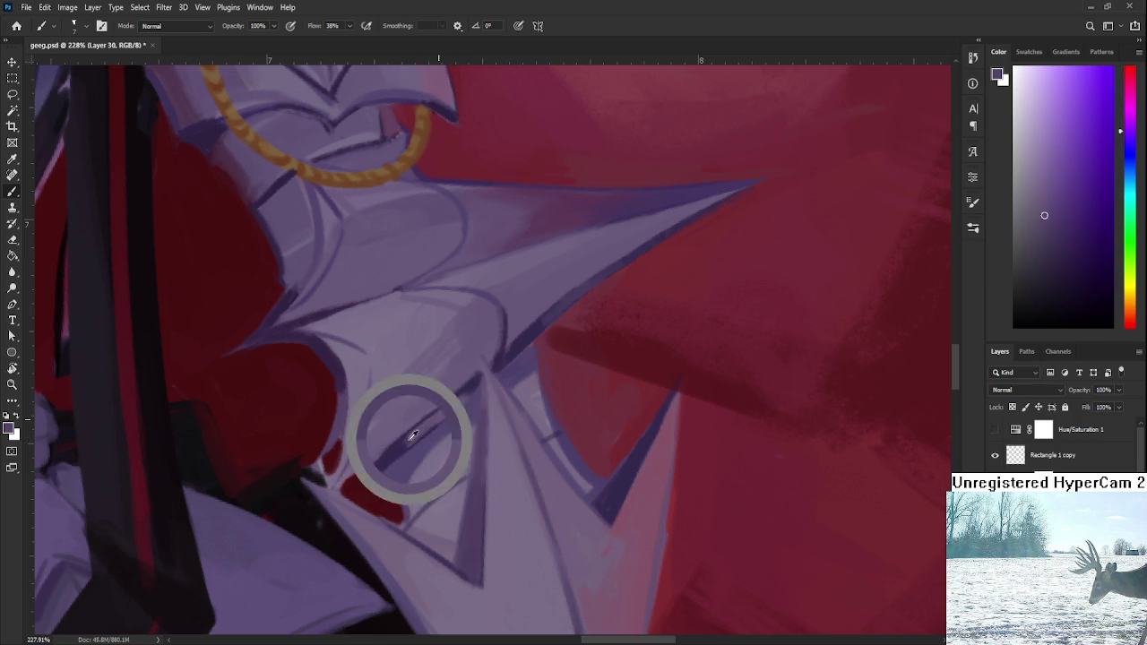
left_click(451, 400, "alt")
left_click(448, 410, "alt")
left_click(478, 381, "alt")
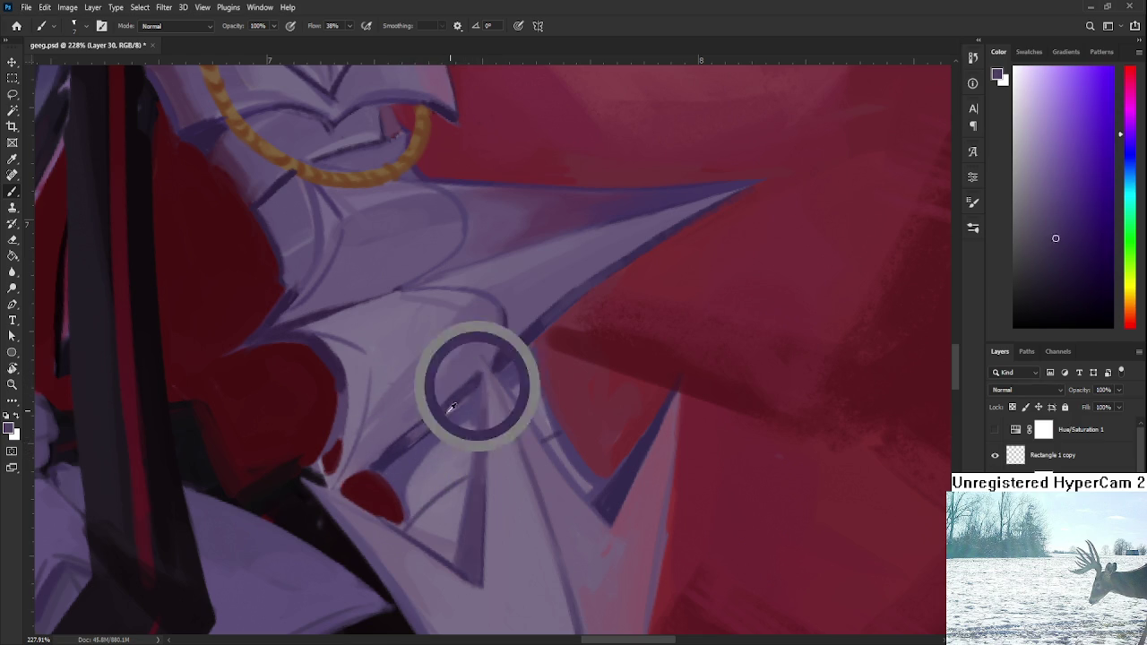
left_click(459, 400, "alt")
left_click(476, 379, "alt")
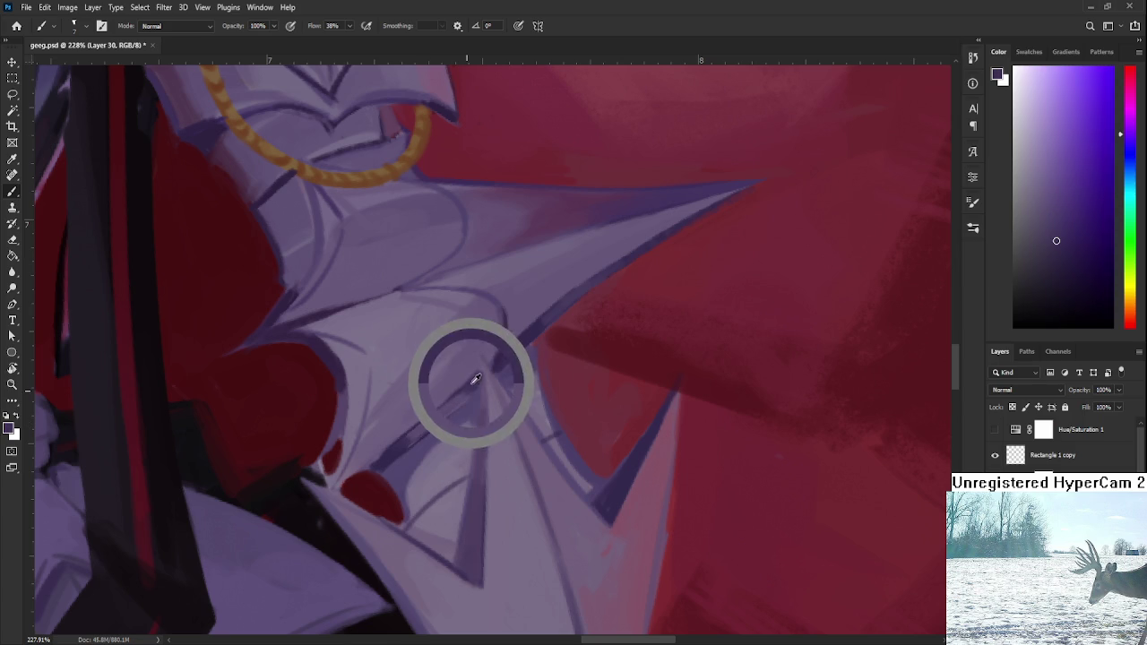
Step: Resample purples around the crease, then zoom out to check the whole figure
left_click(461, 400, "alt")
left_click(437, 409, "alt")
left_click(474, 381, "alt")
left_click(462, 406, "alt")
left_click(430, 423, "alt")
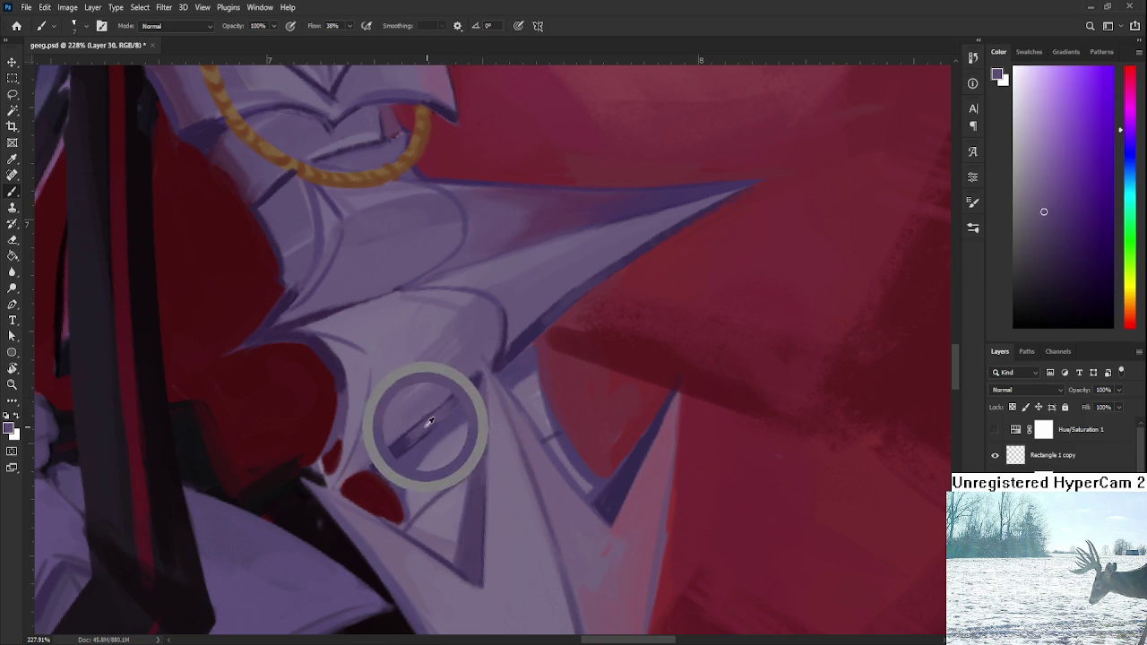
left_click_drag(431, 422, 406, 418)
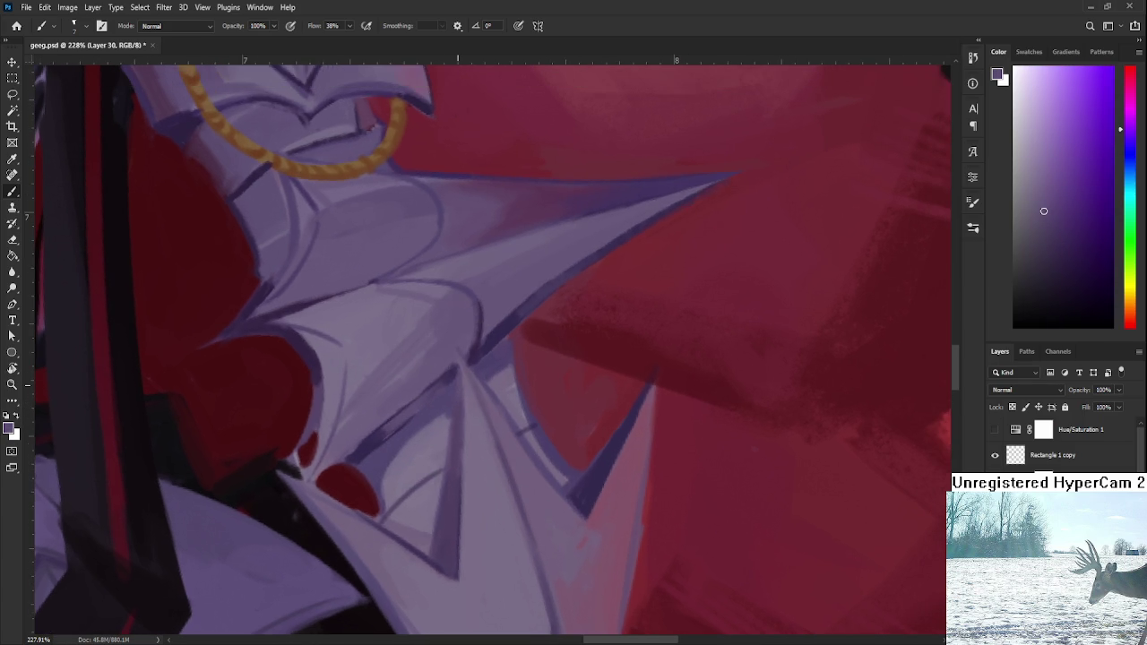
scroll(462, 395, "down", 4)
scroll(463, 394, "down", 2)
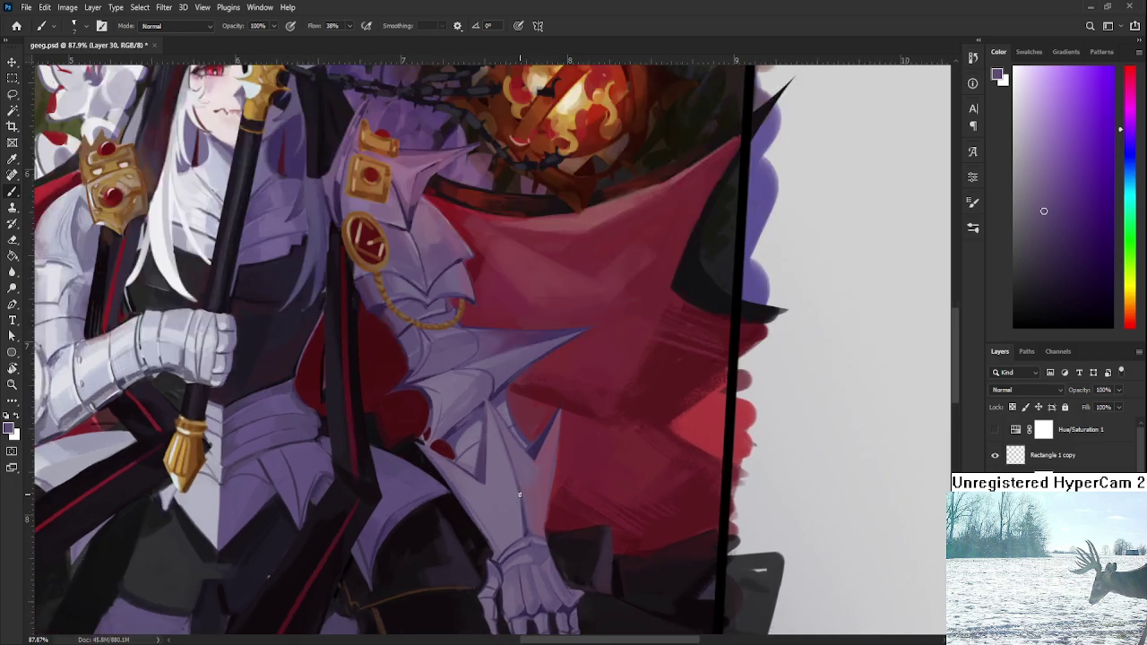
Step: Sample light and dark armour purples, then brush a darker shading stroke beside the red gap
scroll(512, 474, "up", 5)
left_click(599, 410, "alt")
scroll(515, 427, "down", 2)
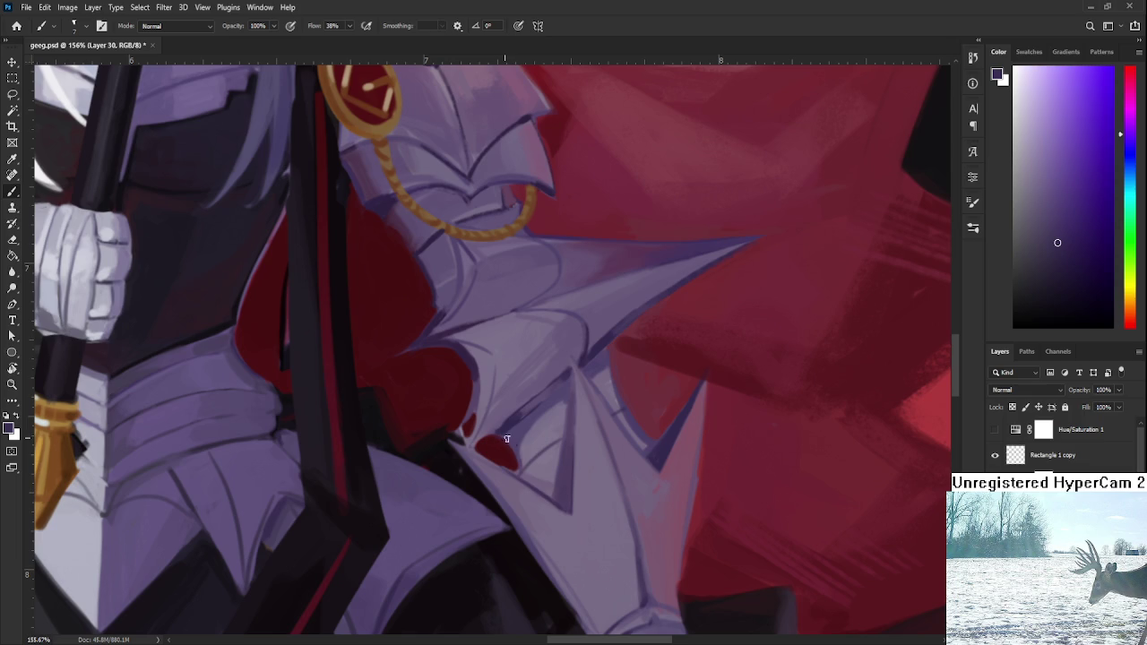
left_click(523, 454, "alt")
left_click(516, 441, "alt")
left_click(529, 446, "alt")
left_click(519, 430, "alt")
left_click(525, 422, "alt")
left_click_drag(522, 426, 547, 404)
Step: Zoom in and paint a dark line along the inner triangle's edge
scroll(804, 601, "up", 2)
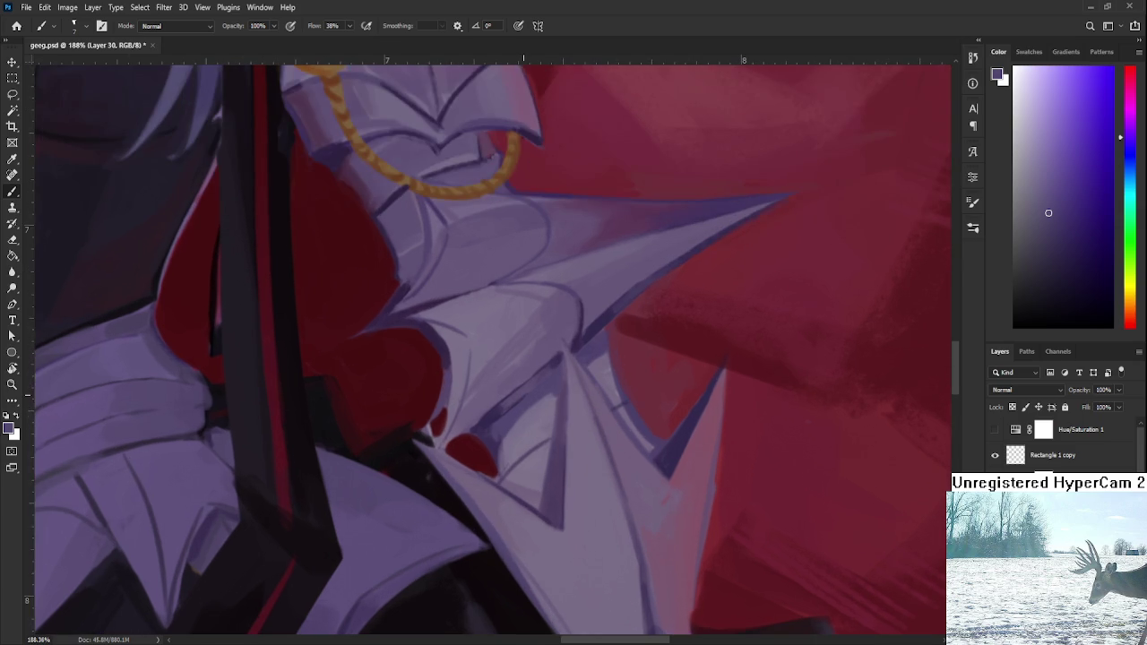
scroll(420, 355, "up", 2)
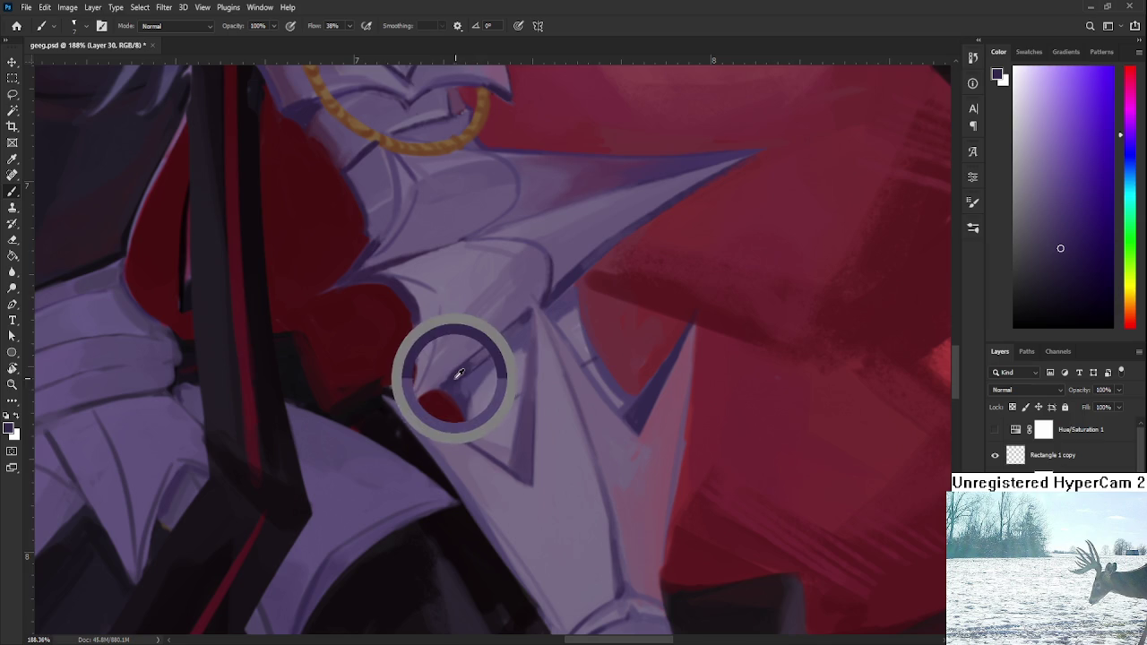
left_click_drag(440, 372, 503, 388)
mouse_move(512, 440)
left_mouse_down()
mouse_move(517, 405)
mouse_move(525, 409)
left_mouse_up()
left_click(526, 387, "alt")
left_click(530, 387, "alt")
left_click(533, 393, "alt")
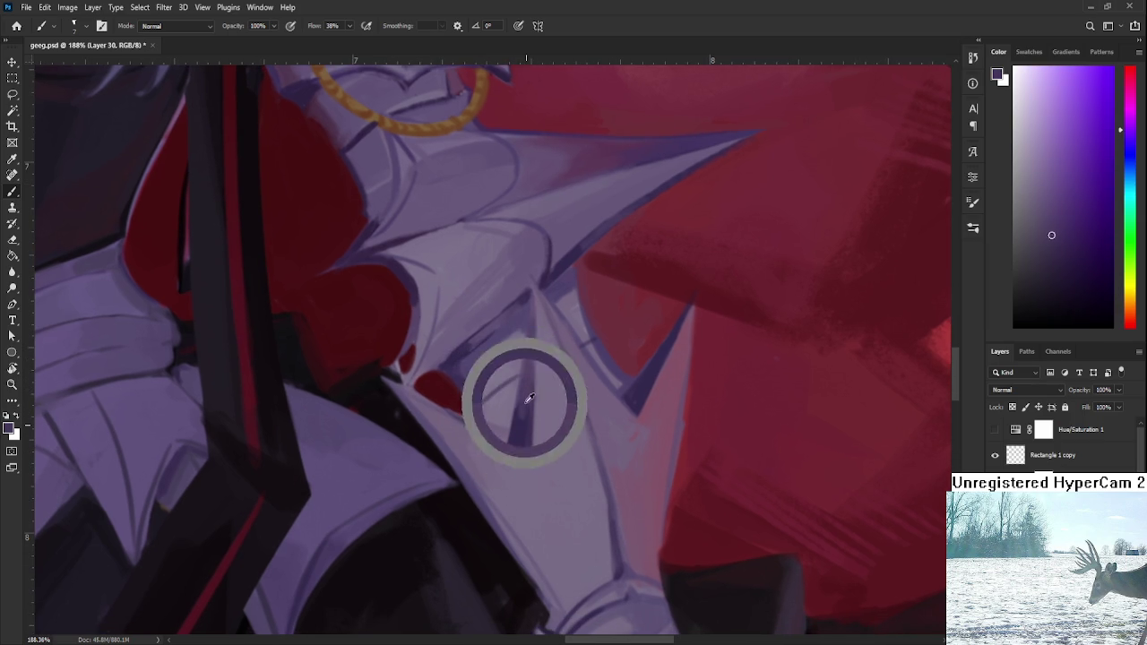
Step: Compare armour purple shades around the inner triangular plate
left_click(520, 419, "alt")
left_click(525, 382, "alt")
left_click(525, 406, "alt")
left_click(526, 406, "alt")
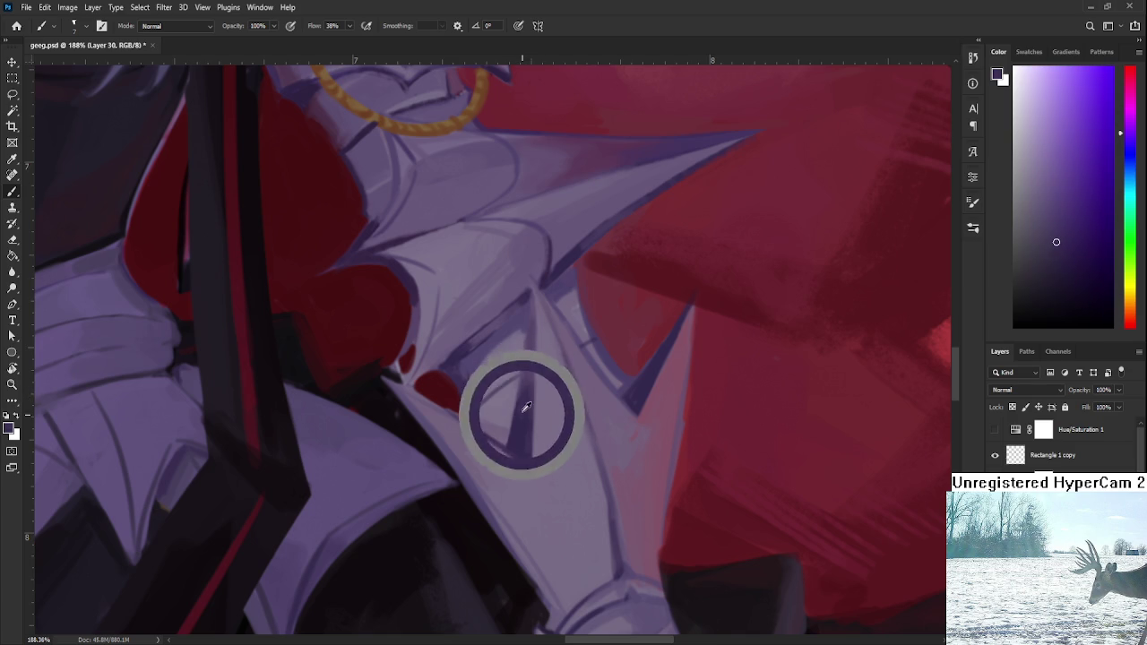
left_click(529, 396, "alt")
left_click(528, 396, "alt")
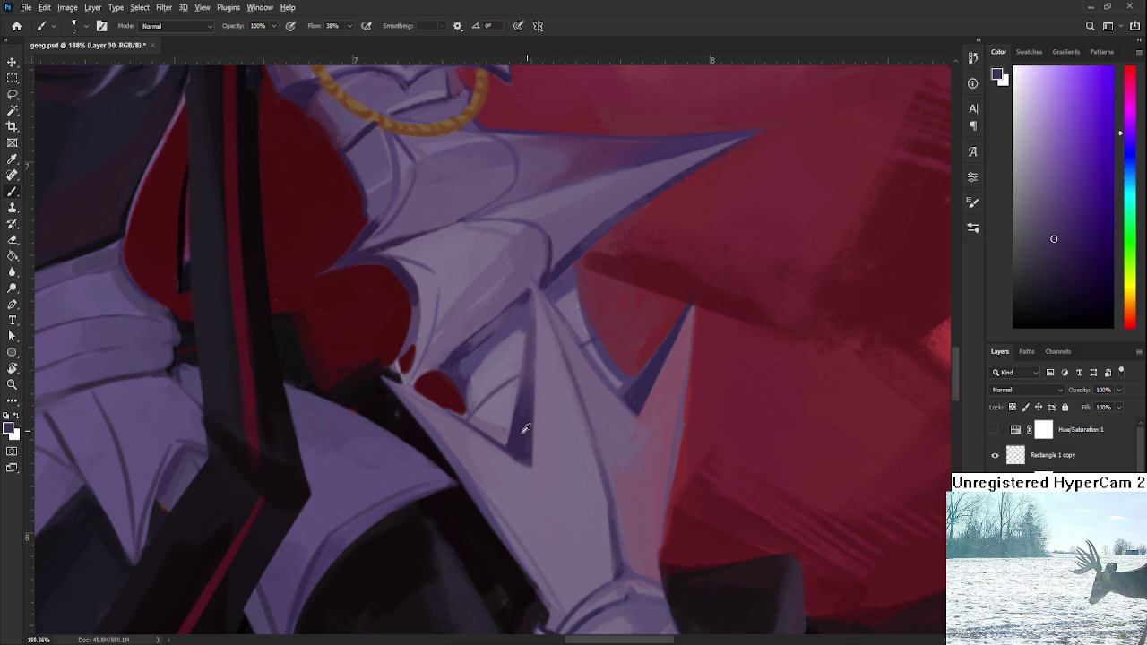
left_click(529, 385, "alt")
left_click(527, 427, "alt")
left_click(534, 370, "alt")
Step: Settle on a final armour purple and rotate the canvas to a steeper angle
left_click(528, 406, "alt")
left_click(536, 381, "alt")
left_click(532, 368, "alt")
left_click(528, 395, "alt")
left_click(527, 399, "alt")
key("r")
mouse_move(588, 356)
left_mouse_down()
mouse_move(602, 440)
mouse_move(610, 421)
left_mouse_up()
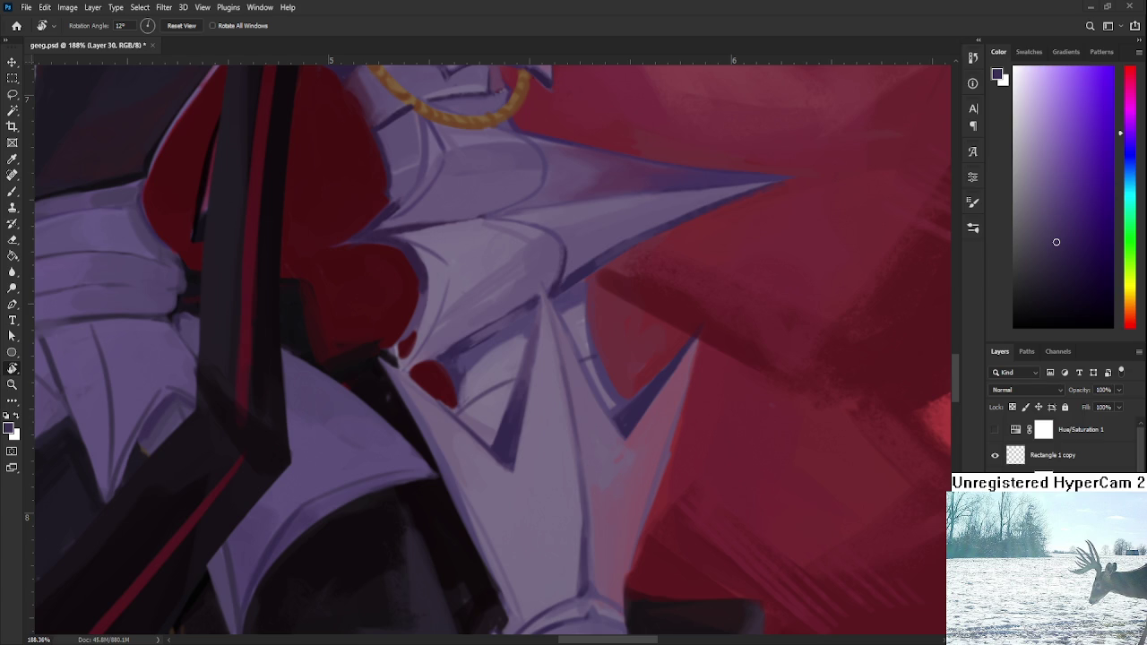
Step: Lighten the lower spike's right edge with a lighter armour purple
left_click_drag(651, 421, 627, 422)
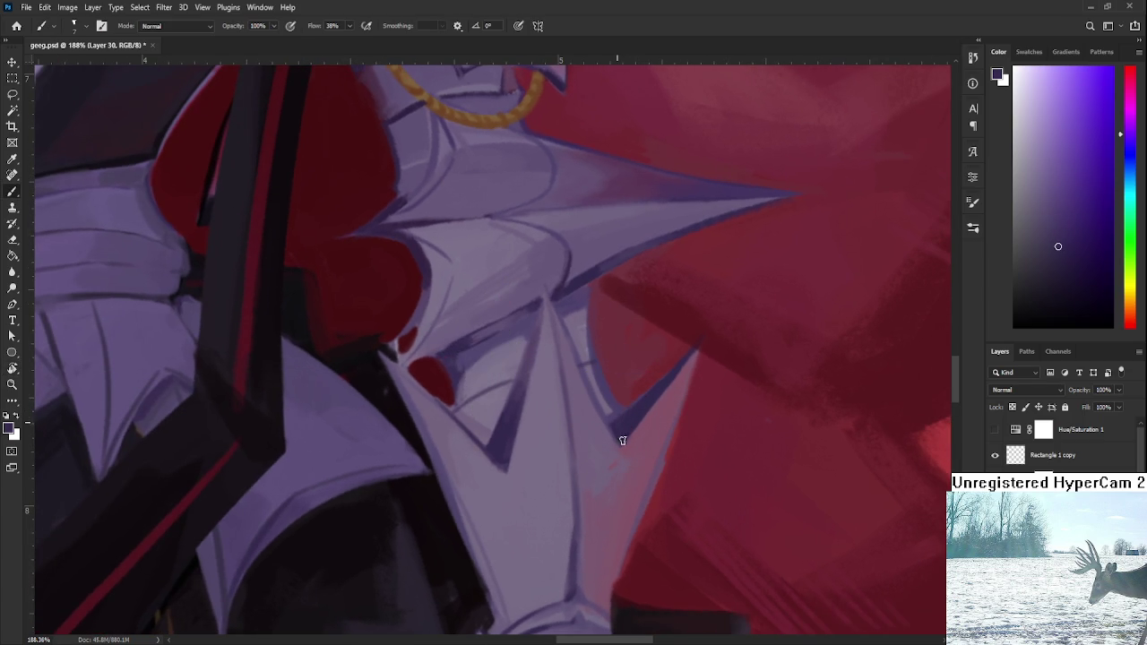
left_click(620, 436, "alt")
left_click(589, 414, "alt")
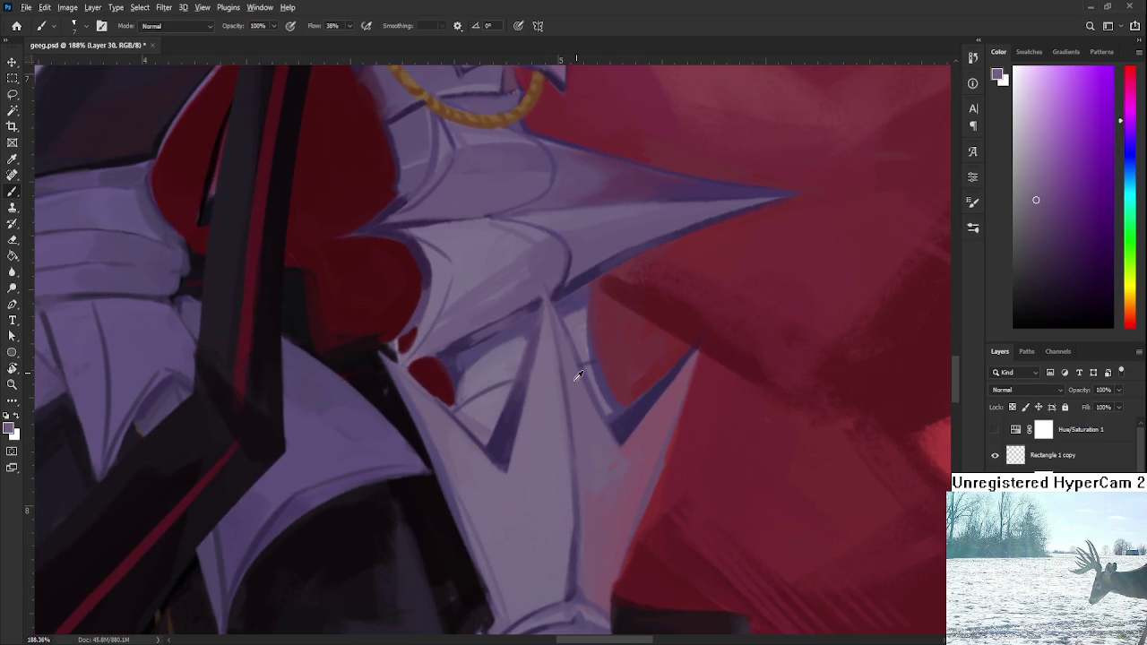
left_click_drag(593, 402, 573, 352)
left_click(574, 365, "alt")
Step: Pick up the pinkish red reflection tones along the spike's edge
left_click(621, 467, "alt")
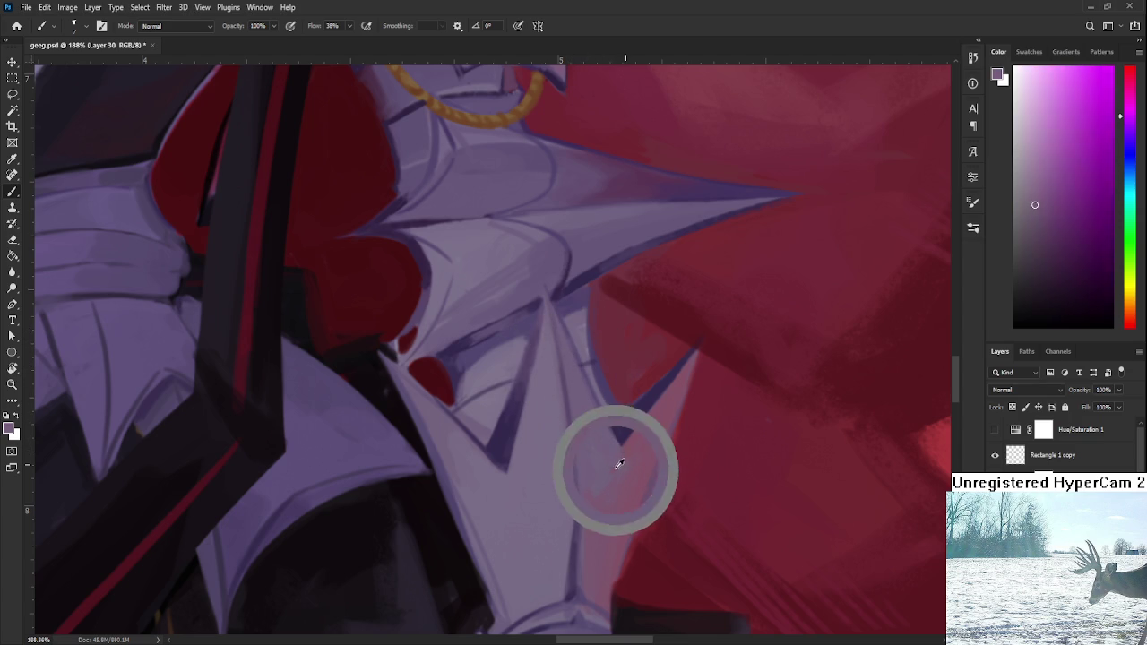
left_click(637, 462, "alt")
left_click(613, 450, "alt")
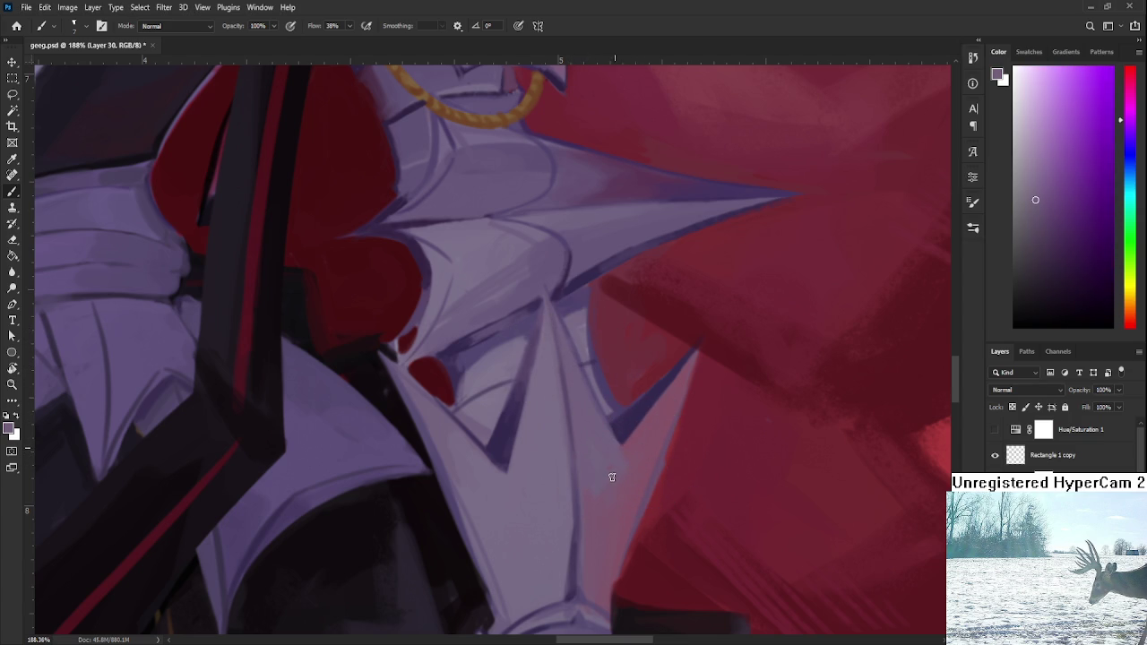
left_click(635, 452, "alt")
left_click(603, 455, "alt")
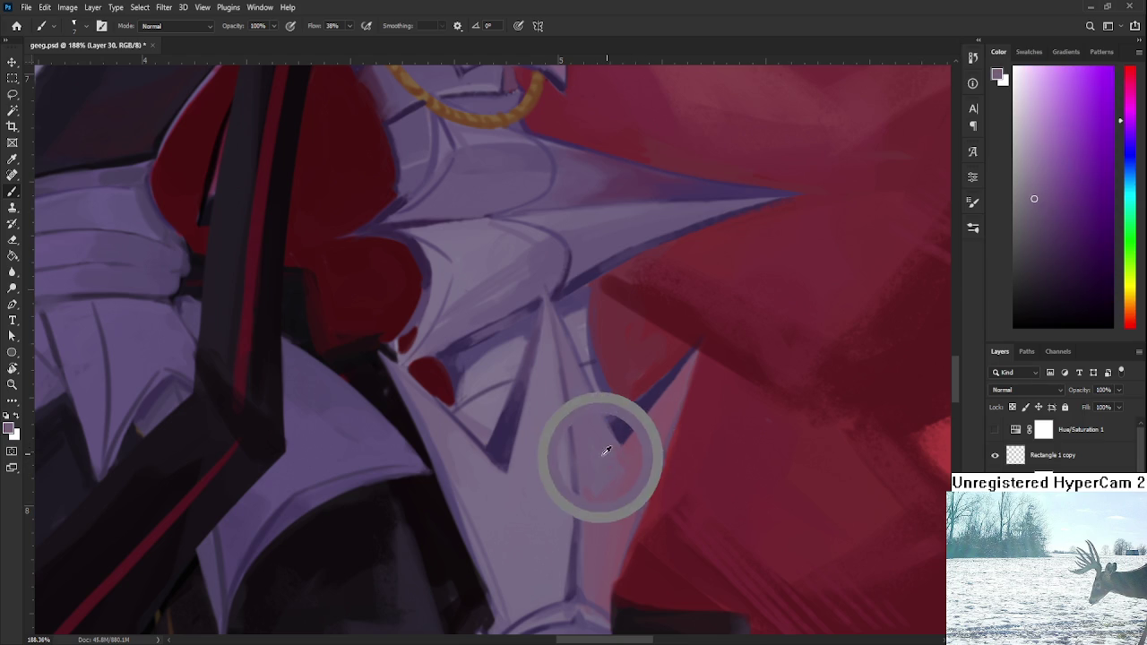
left_click(624, 486, "alt")
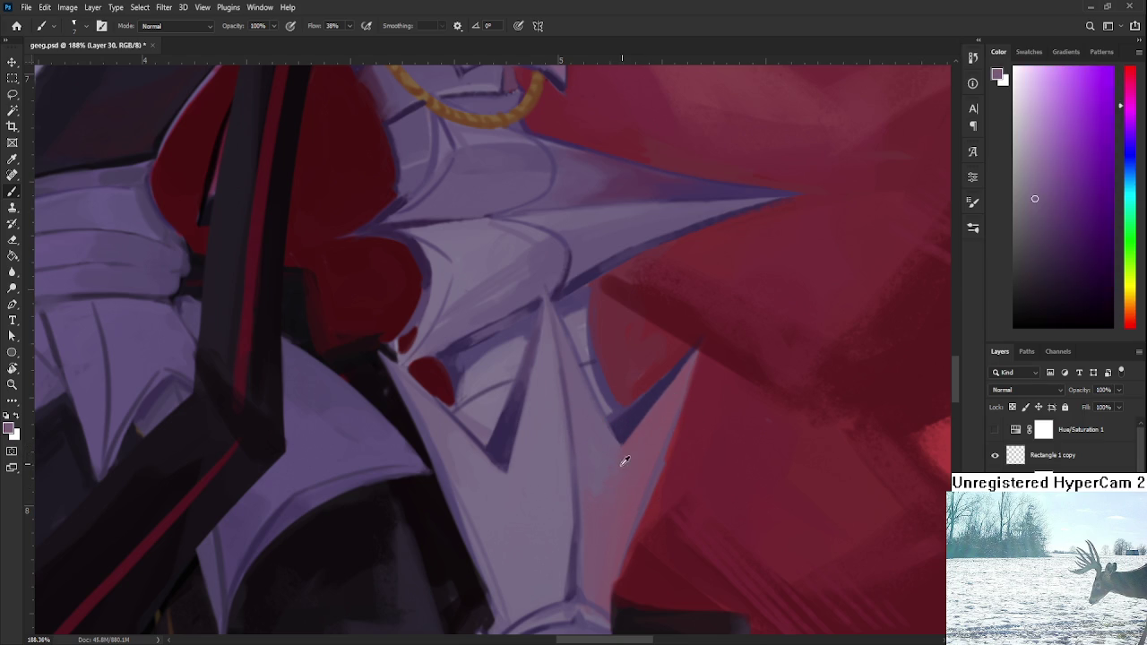
left_click(603, 456, "alt")
left_click(638, 441, "alt")
left_click(611, 467, "alt")
Step: Shift the colour toward pinkish magenta and touch up the spike's dark outline
left_click(613, 467, "alt")
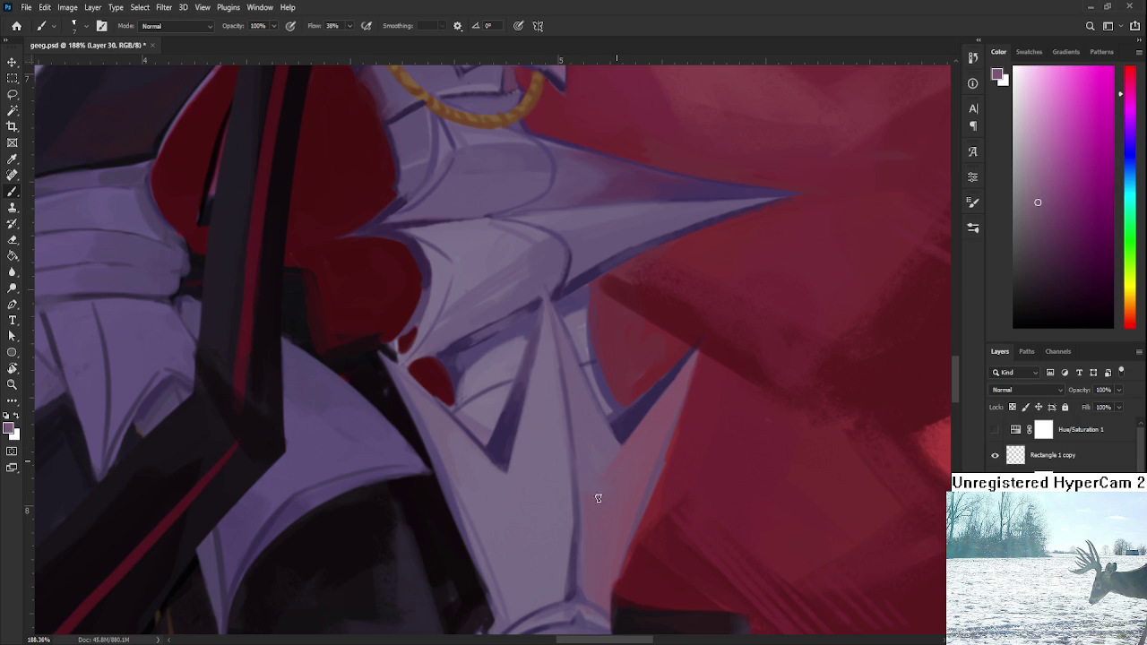
left_click(589, 498, "alt")
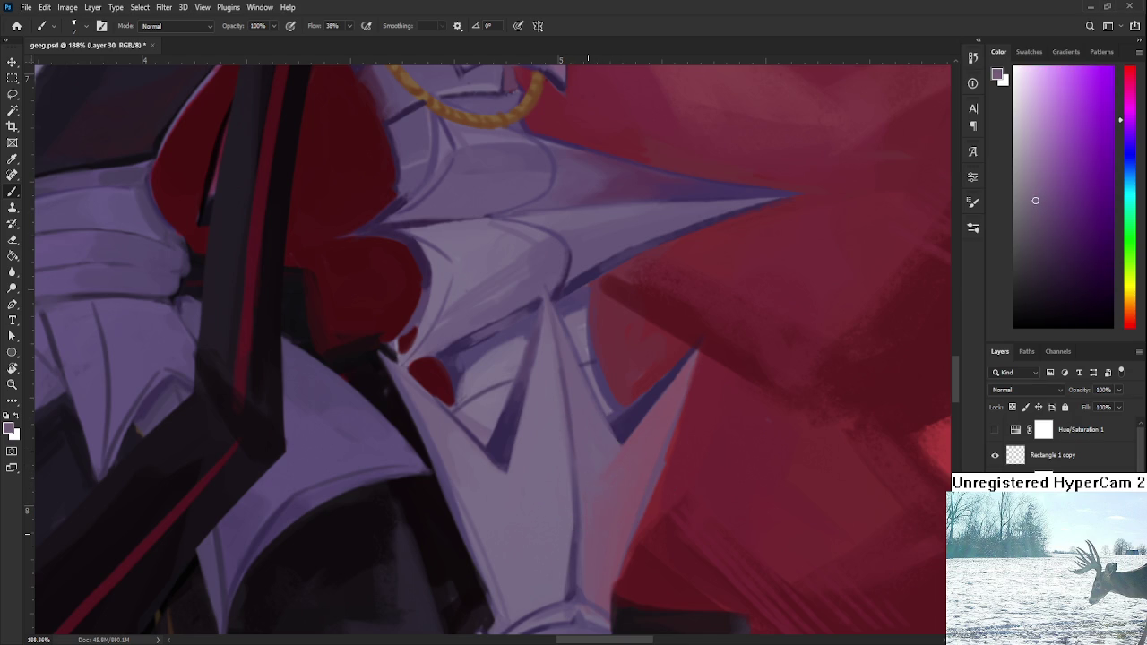
left_click(596, 488, "alt")
mouse_move(577, 530)
left_mouse_down()
mouse_move(606, 435)
mouse_move(606, 489)
left_mouse_up()
left_click(597, 487, "alt")
left_click(606, 468, "alt")
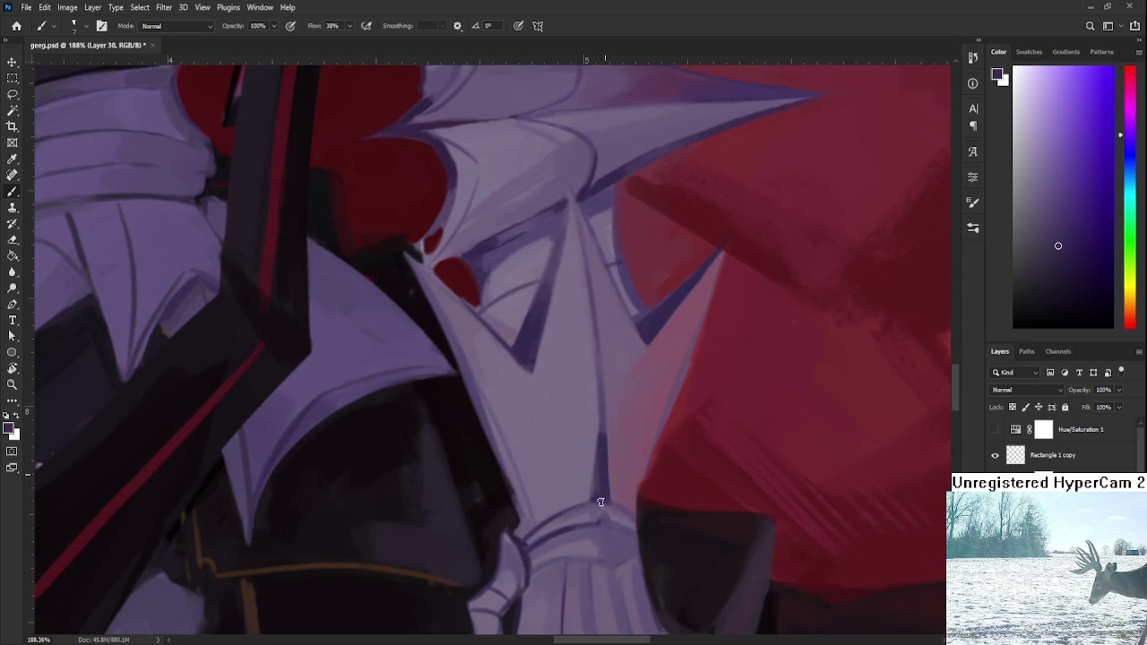
left_click(610, 459, "alt")
left_click_drag(597, 404, 582, 525)
Step: Compare lighter lavender shades on the armour below the spike
left_click(594, 466, "alt")
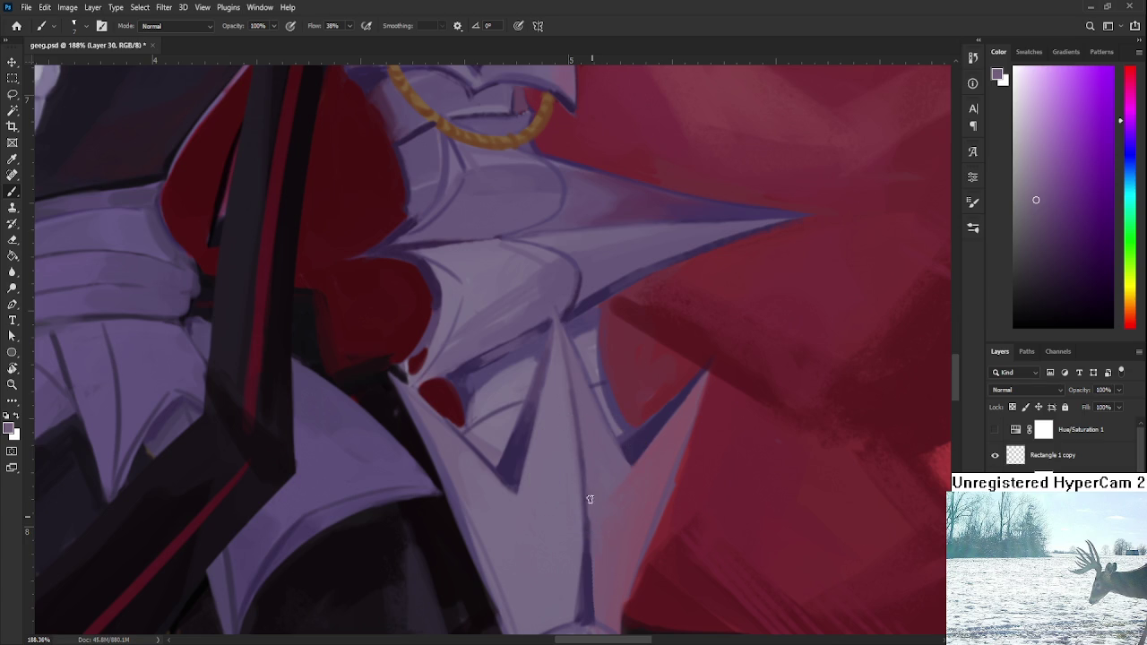
left_click(586, 534, "alt")
left_click(578, 505, "alt")
left_click(592, 498, "alt")
left_click(591, 547, "alt")
left_click(582, 507, "alt")
left_click(594, 504, "alt")
mouse_move(601, 532)
left_mouse_down()
mouse_move(605, 451)
mouse_move(574, 505)
mouse_move(584, 505)
left_mouse_up()
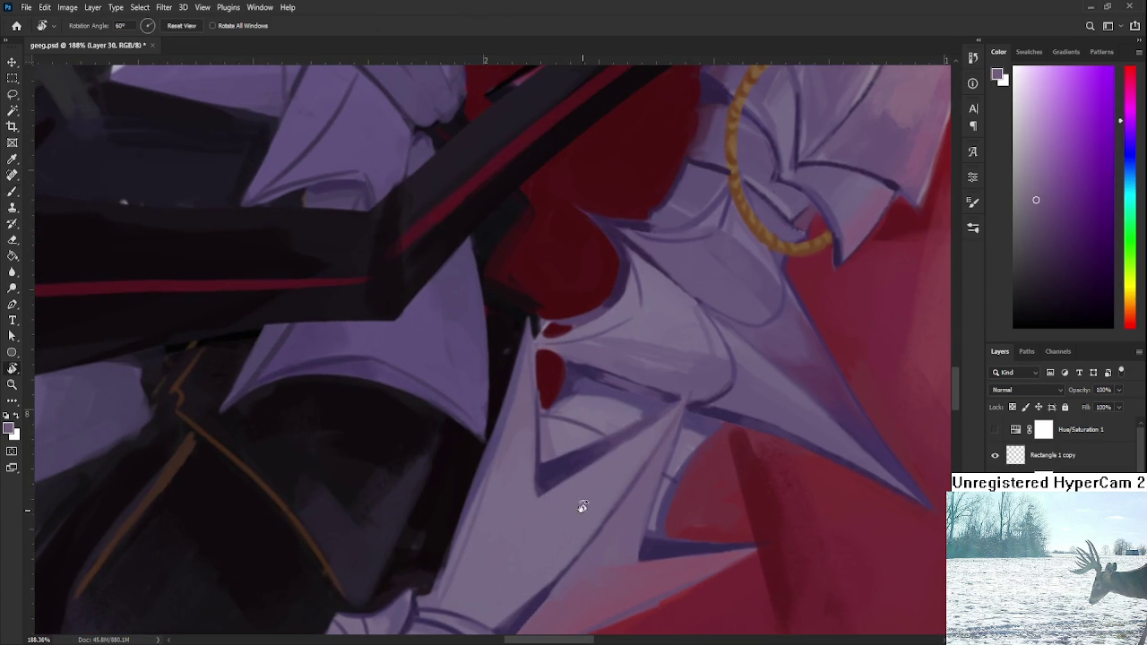
Step: Sample lavender and purple shades across the forearm armour plates
left_click(556, 461, "alt")
left_click_drag(484, 501, 522, 441)
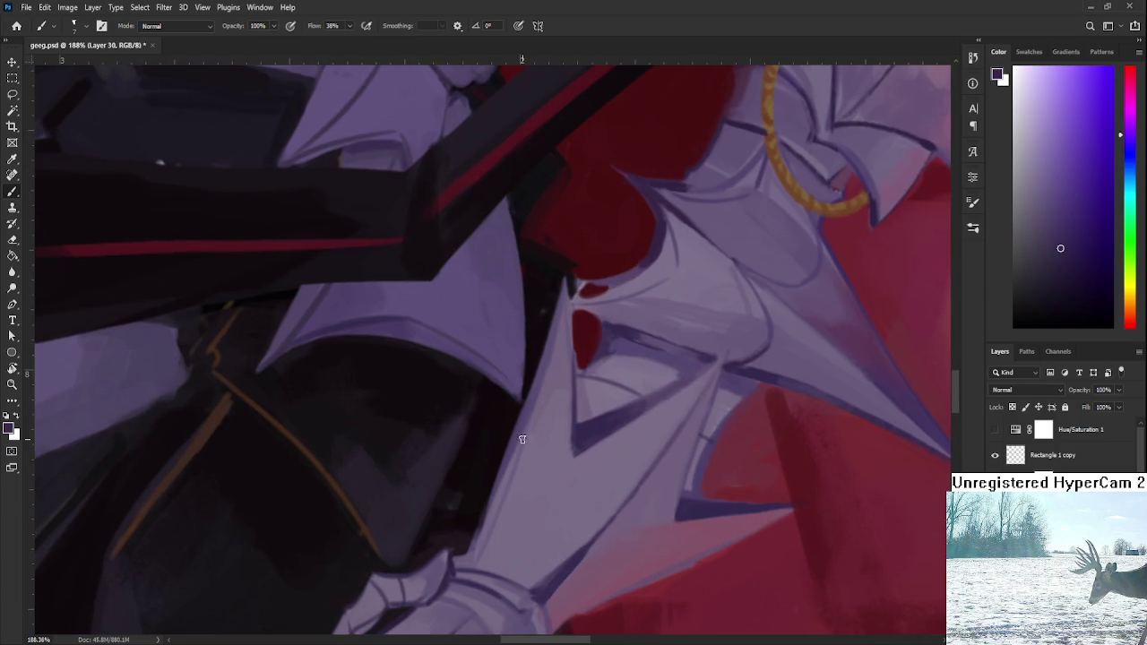
left_click(499, 495, "alt")
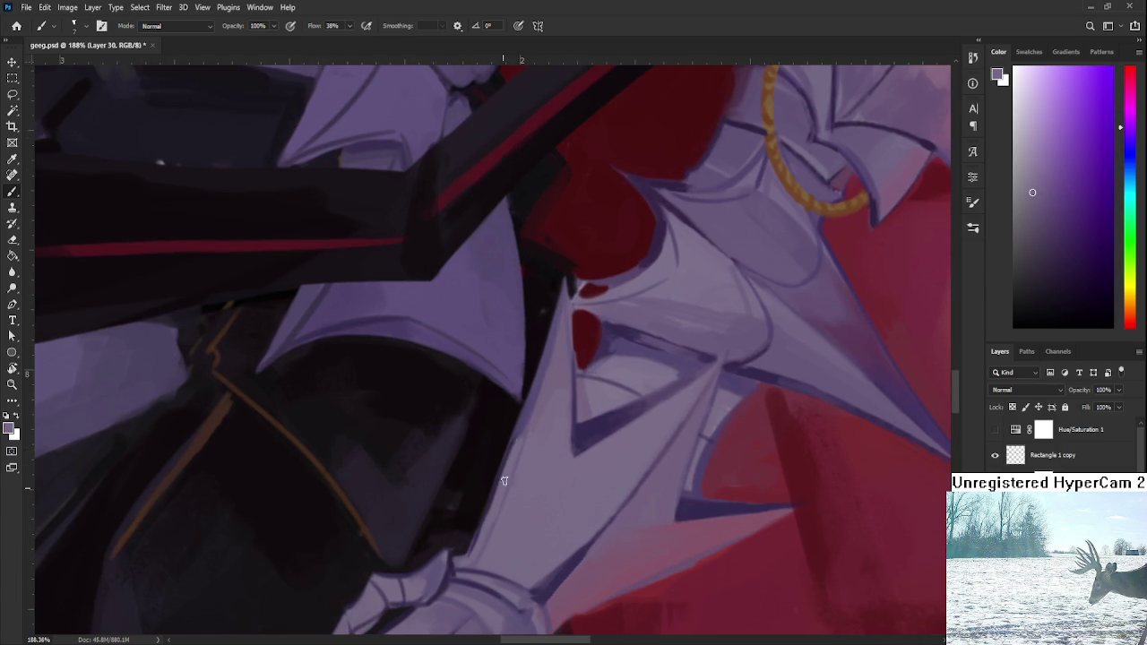
left_click_drag(518, 437, 504, 472)
left_click(501, 484, "alt")
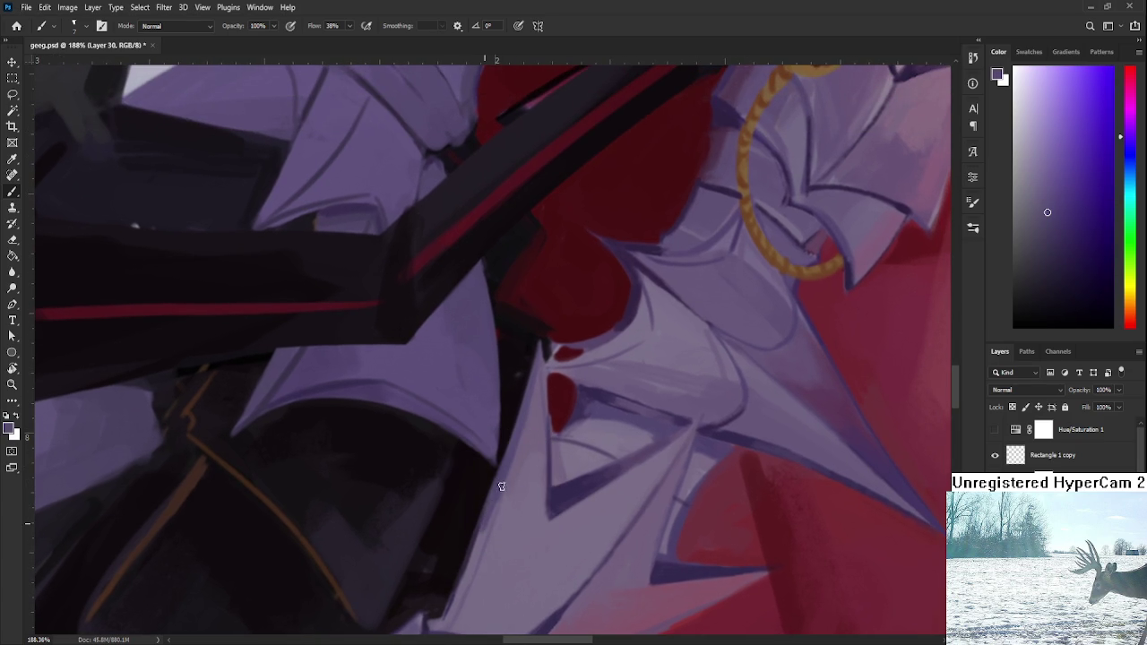
left_click(482, 543, "alt")
left_click(481, 541, "alt")
left_click(482, 540, "alt")
Step: Fine-tune the sampled armour colour and zoom out to show the skeletal hand
left_click(481, 541, "alt")
left_click(481, 543, "alt")
left_click(485, 524, "alt")
left_click(467, 574, "alt")
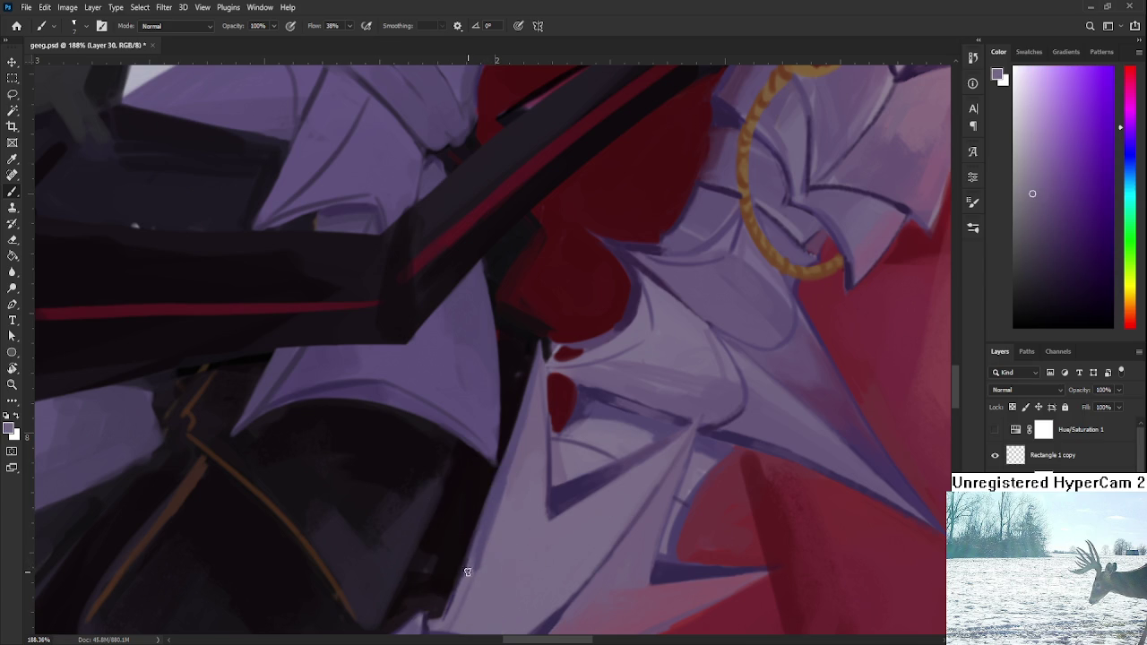
left_click(491, 555, "alt")
left_click_drag(473, 594, 523, 472)
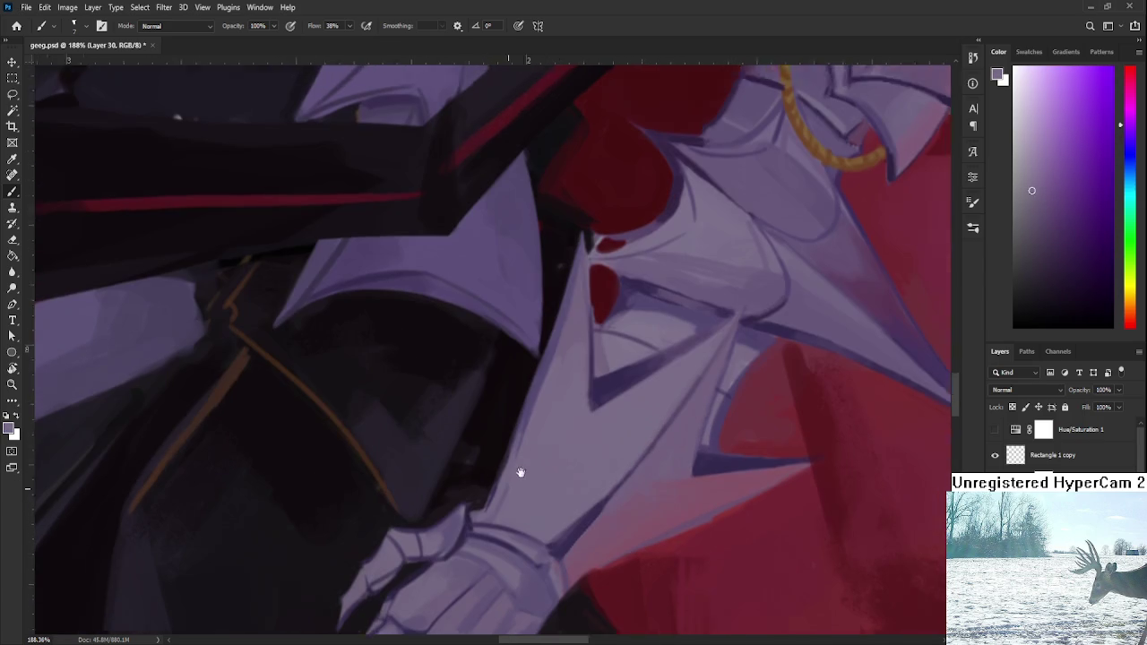
scroll(516, 437, "down", 3)
scroll(515, 437, "down", 3)
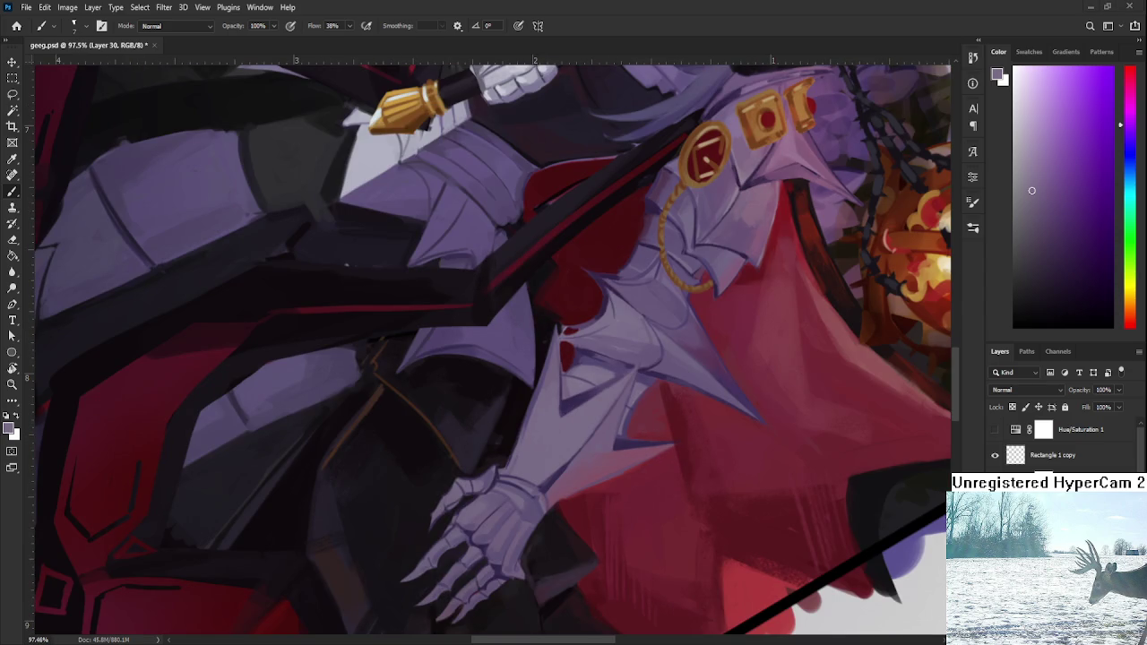
Step: Rotate the canvas to about 29° and sample shadow and plate lavenders with the Brush
key("r")
left_click_drag(564, 397, 507, 411)
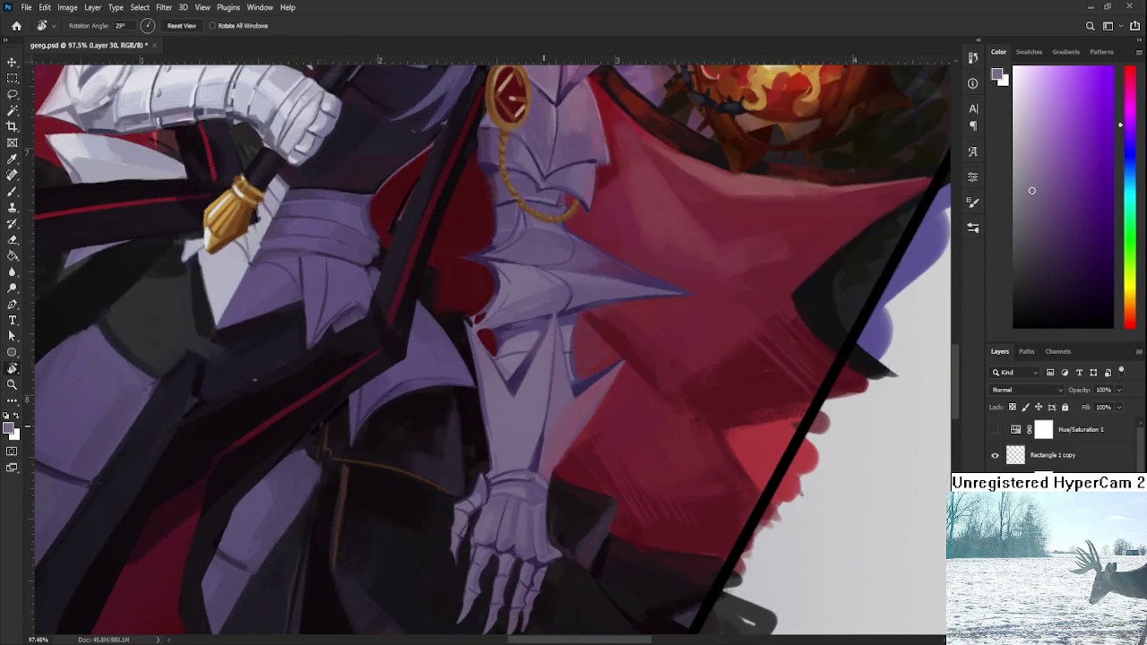
scroll(508, 410, "up", 5)
key("b")
left_click(436, 410, "alt")
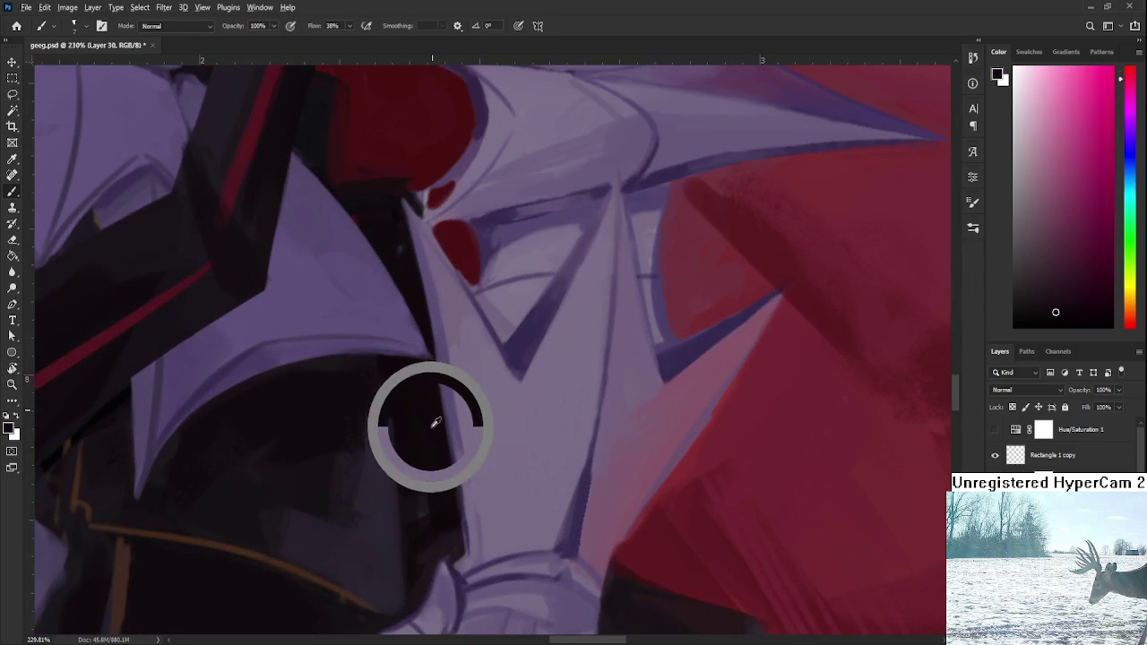
left_click(466, 439, "alt")
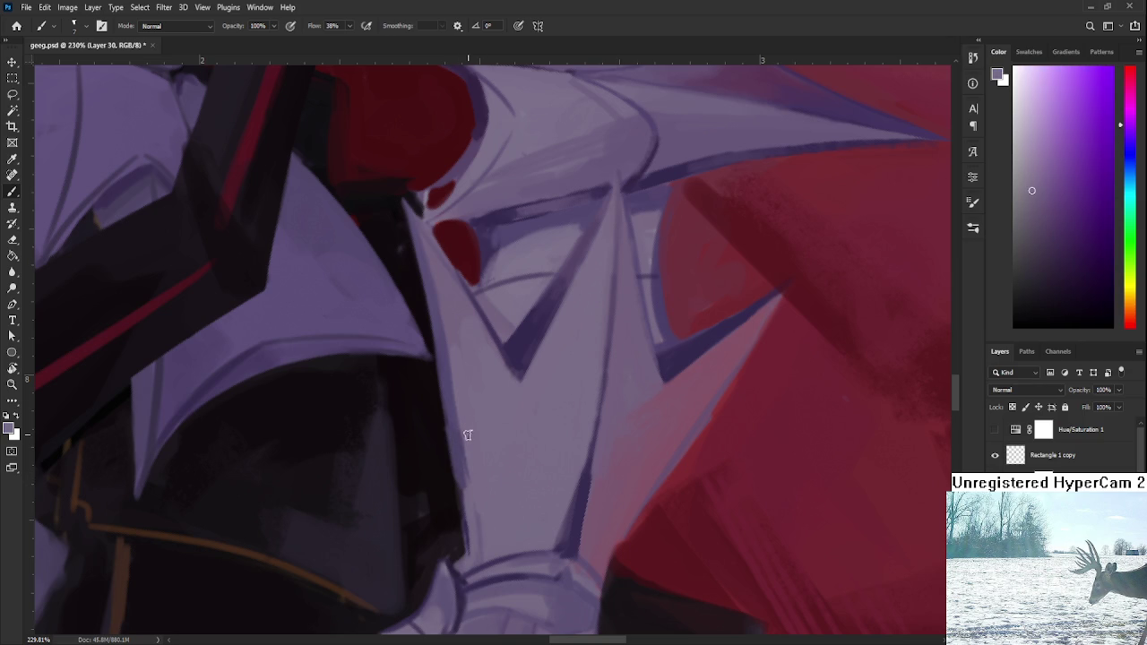
left_click(441, 435, "alt")
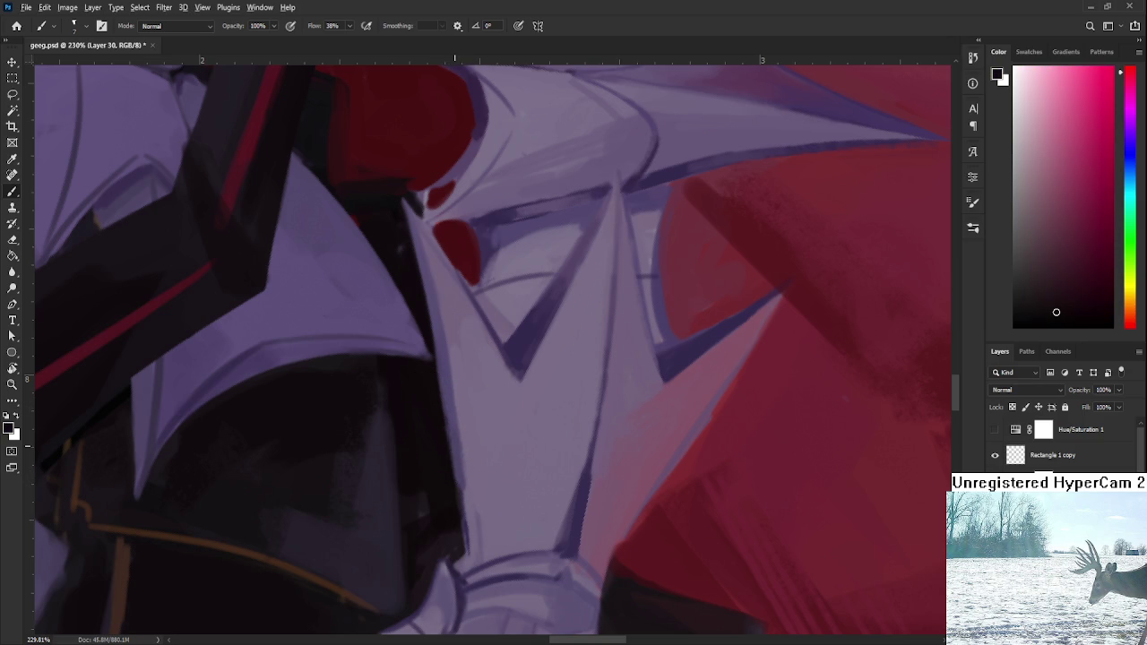
left_click(453, 433, "alt")
Step: Sample purples along the forearm plate's lower and left edges
left_click(471, 504, "alt")
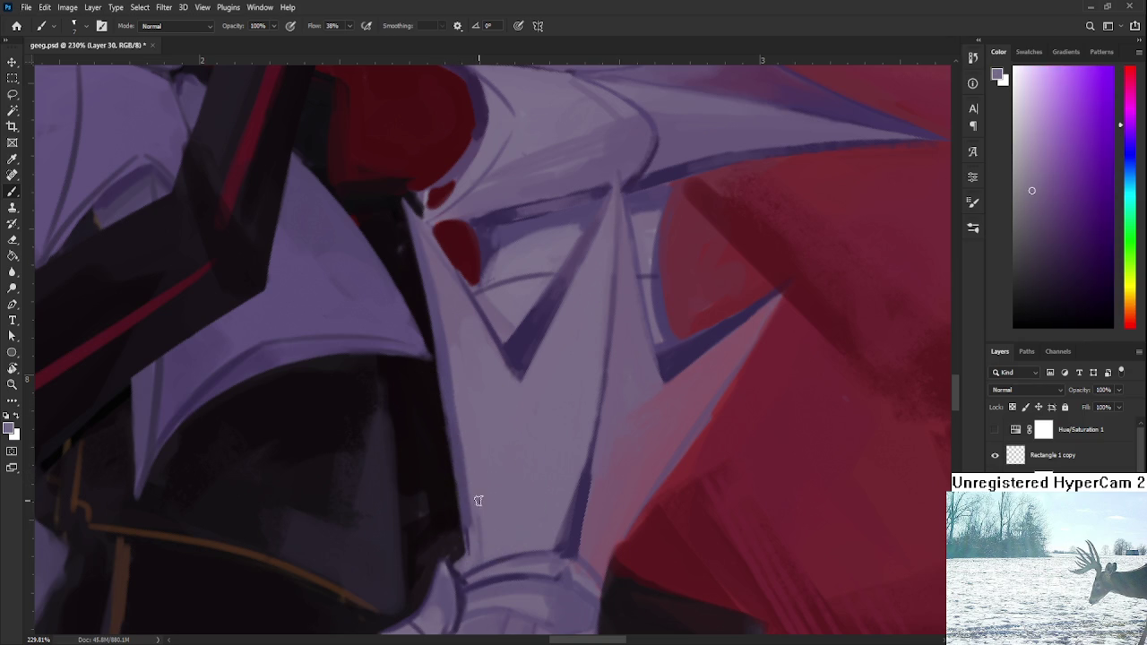
left_click(473, 551, "alt")
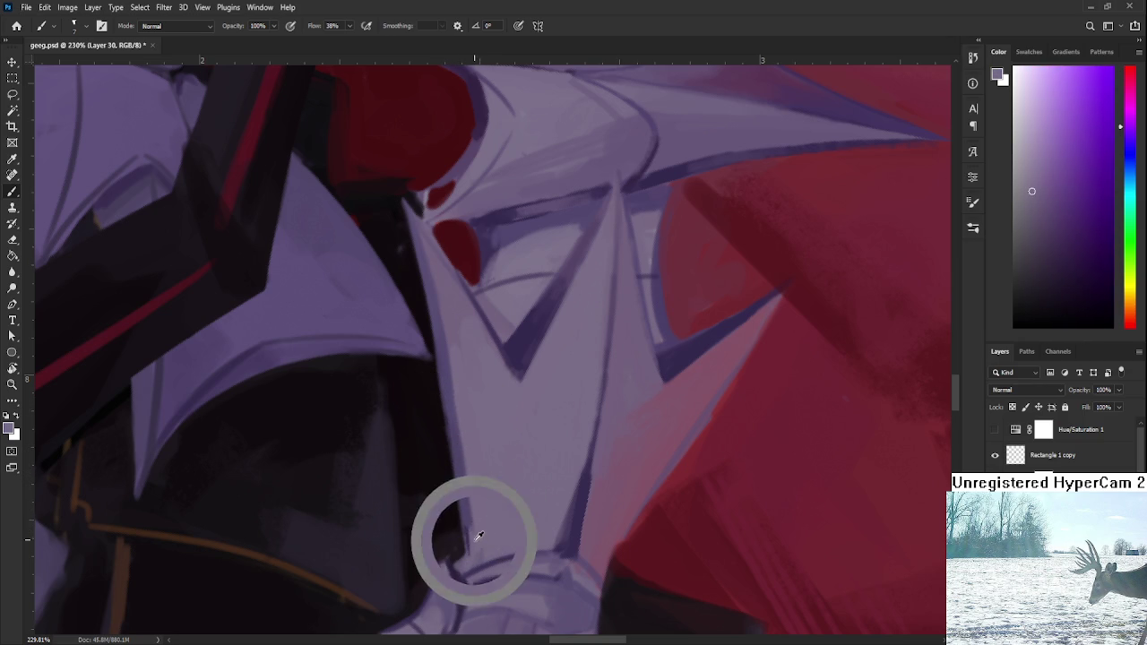
left_click(472, 538, "alt")
left_click(471, 544, "alt")
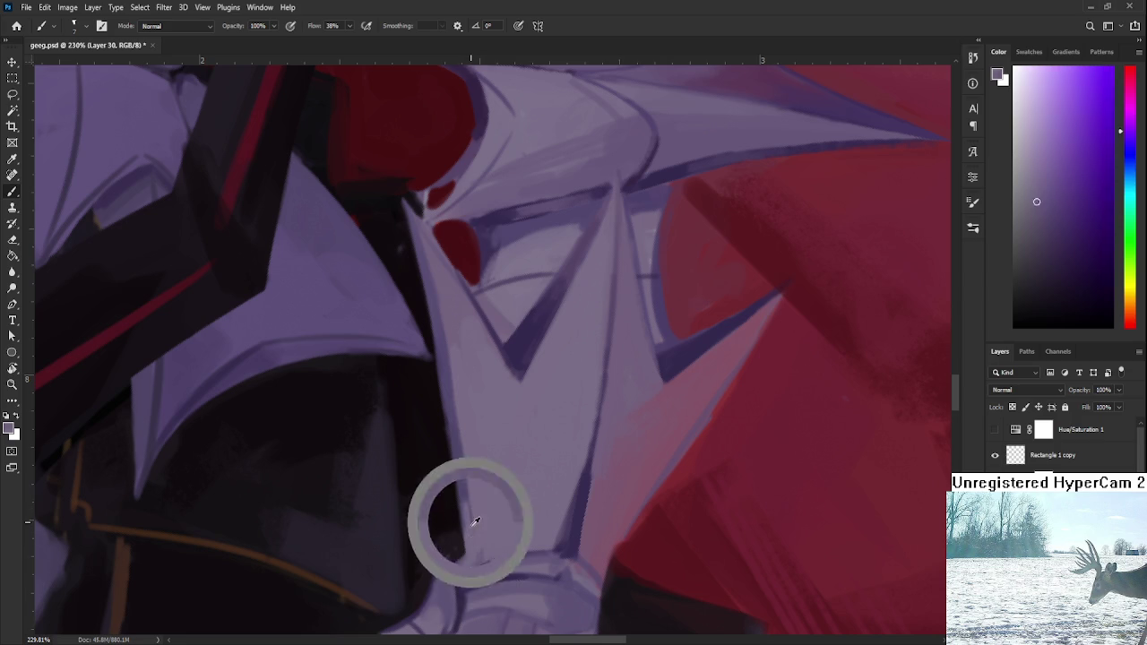
left_click(458, 482, "alt")
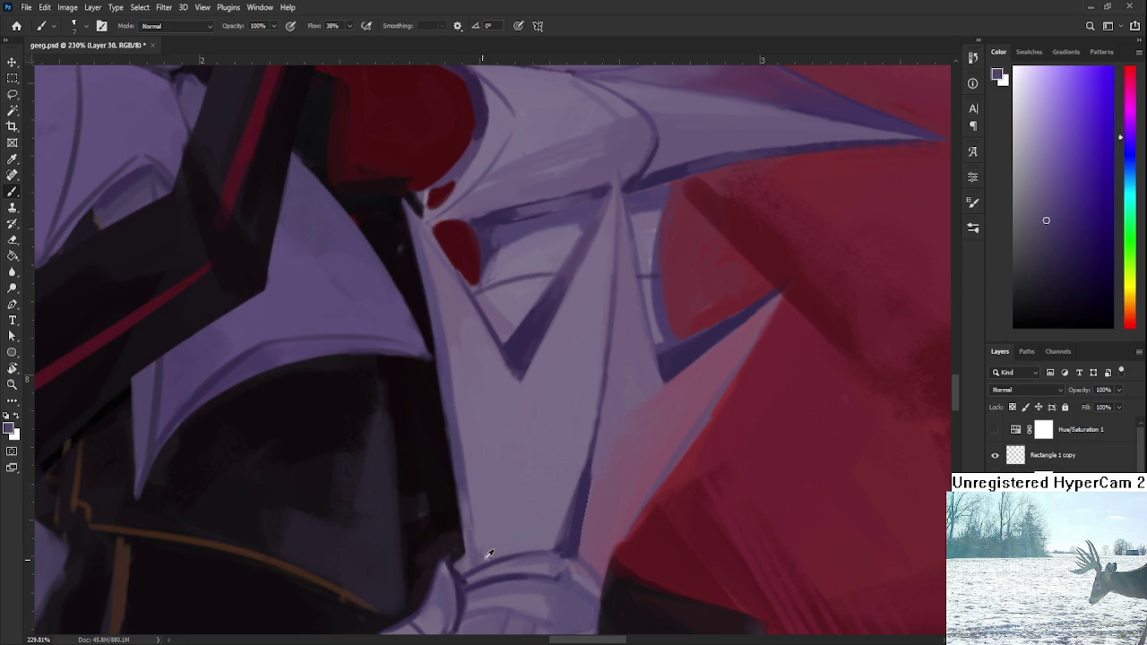
left_click(463, 488, "alt")
left_click(462, 475, "alt")
left_click(478, 549, "alt")
left_click(459, 470, "alt")
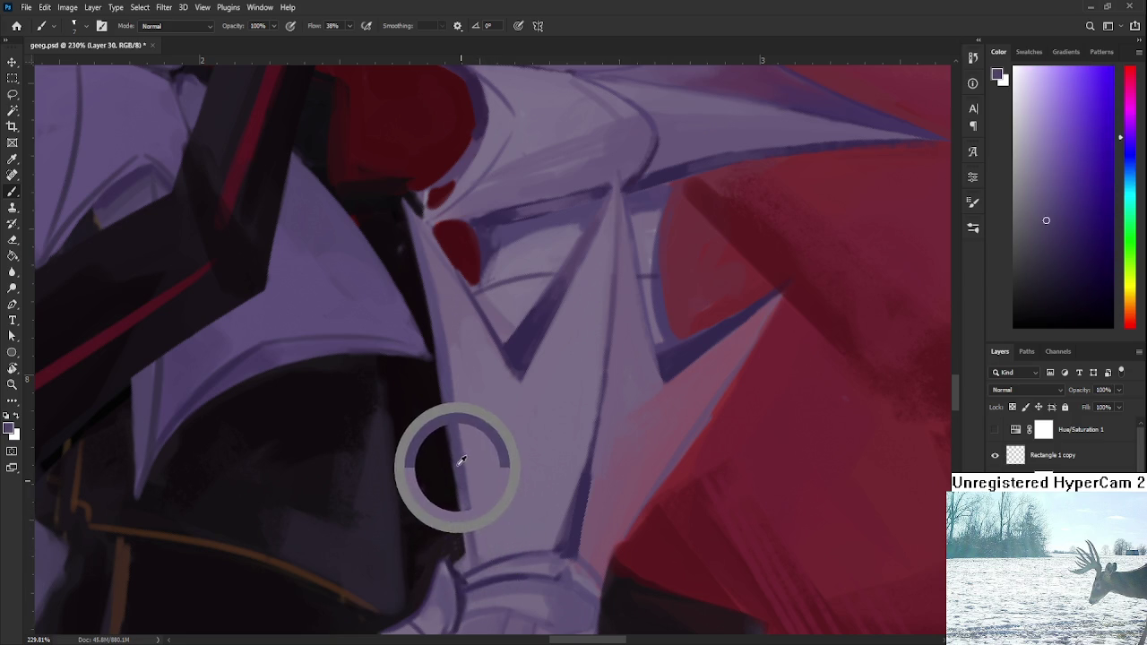
left_click(460, 484, "alt")
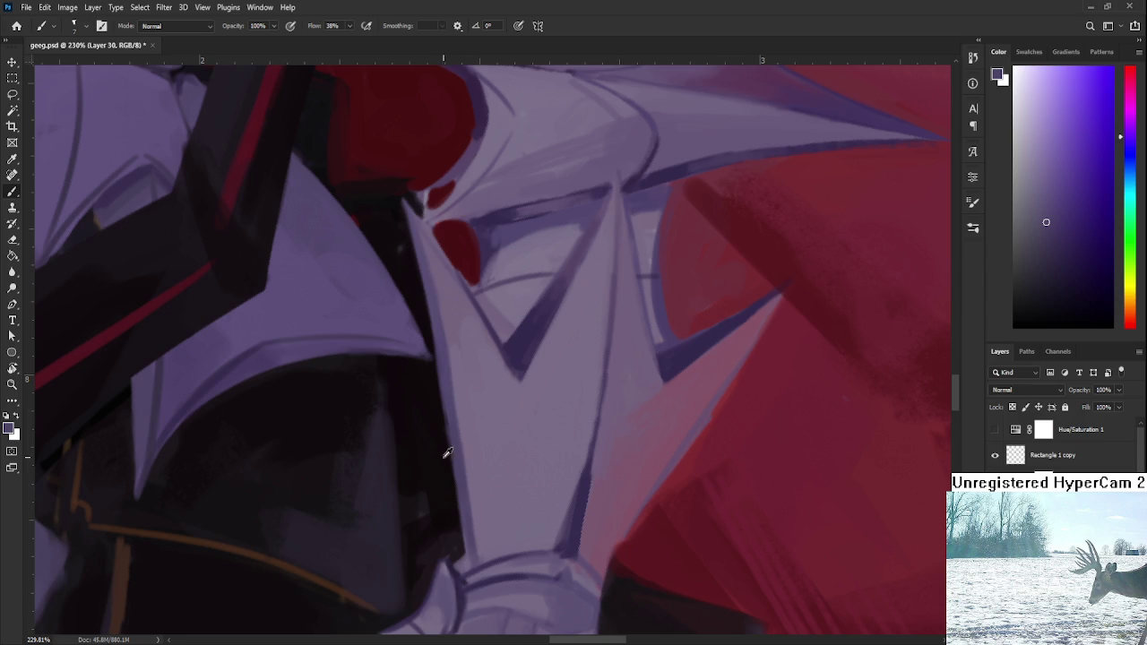
Step: Pick final lavenders from the lower forearm plate, then zoom out
scroll(447, 467, "up", 3)
left_click(463, 463, "alt")
left_click(459, 396, "alt")
left_click(464, 484, "alt")
scroll(469, 481, "down", 2)
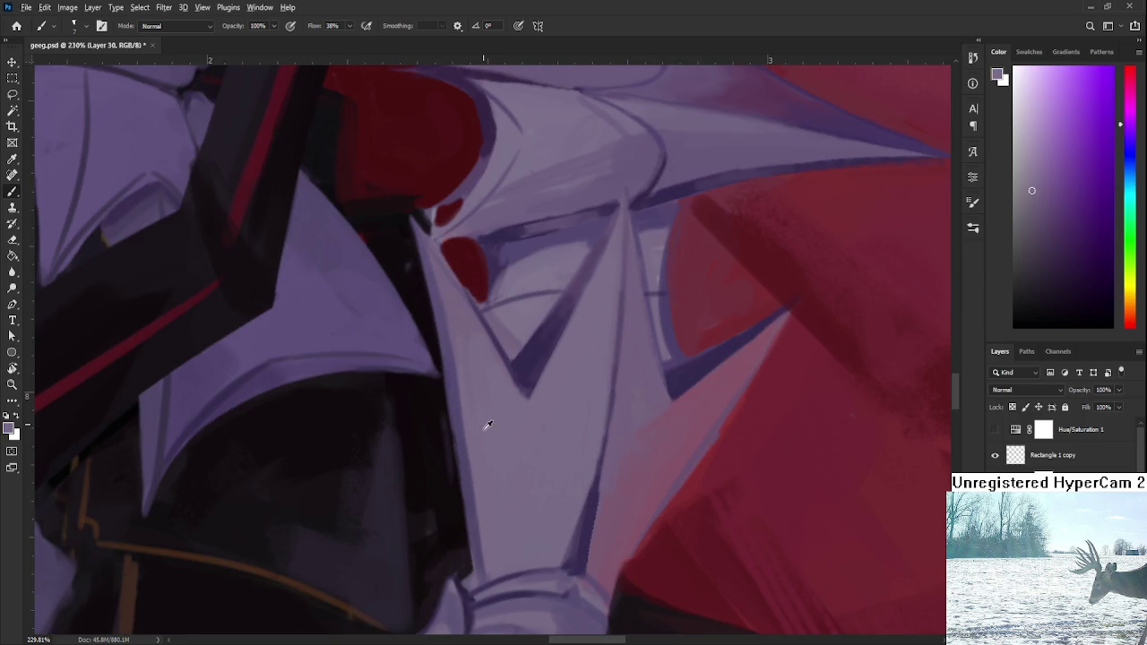
left_click(482, 559, "alt")
left_click(488, 550, "alt")
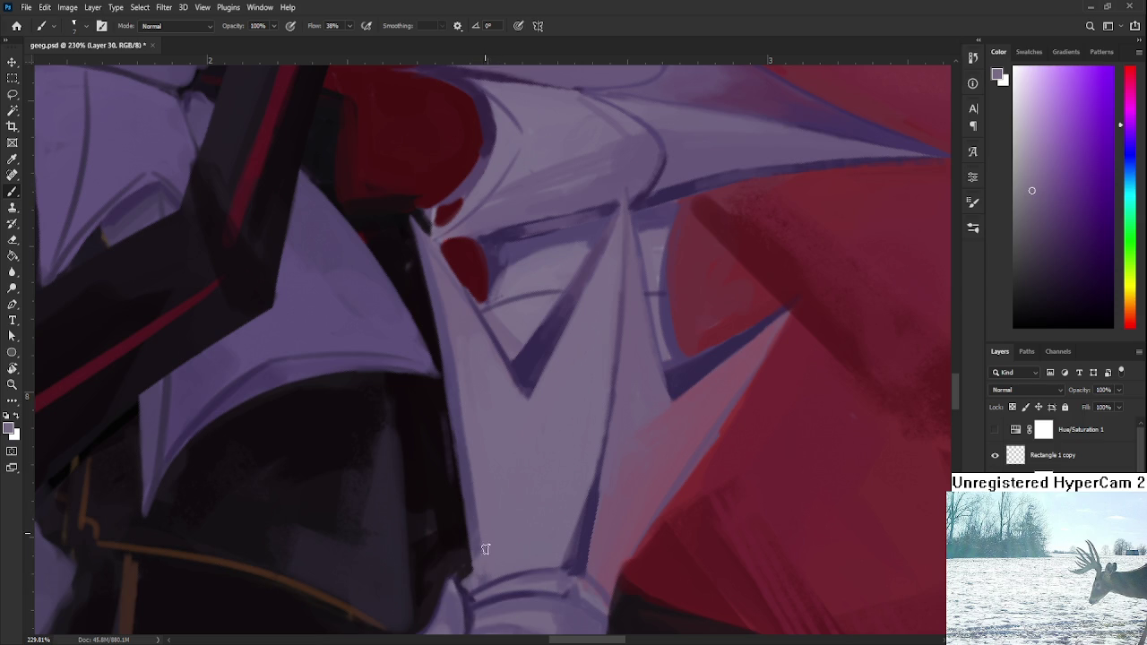
left_click(493, 499, "alt")
scroll(545, 463, "down", 2)
scroll(545, 463, "down", 5)
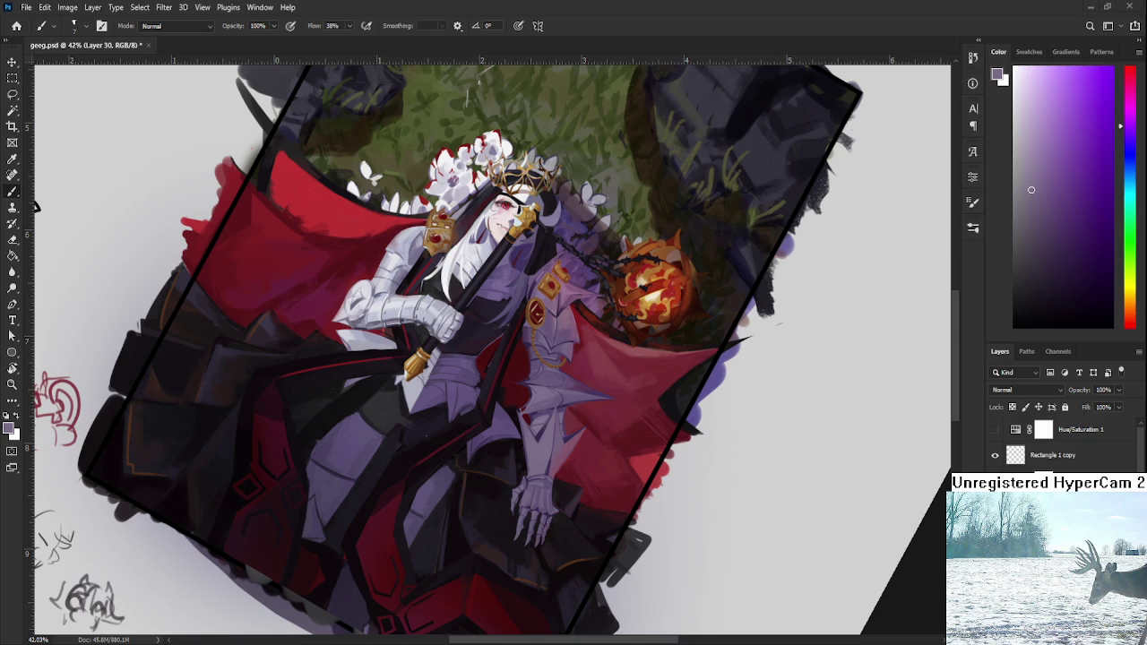
key("r")
left_click_drag(573, 269, 597, 404)
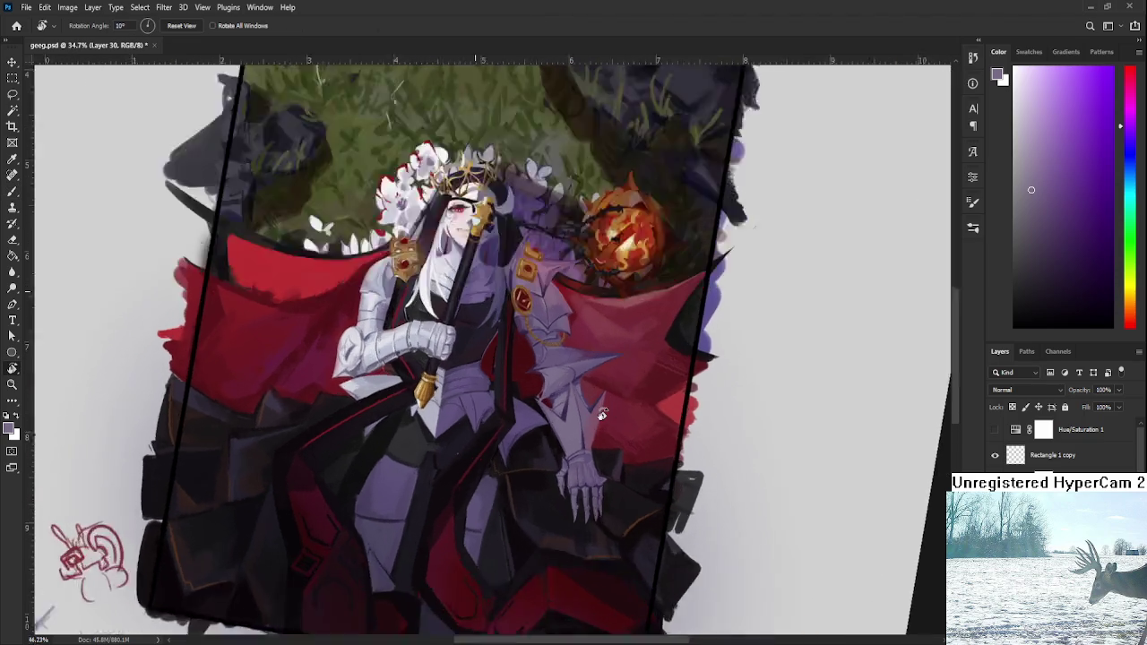
scroll(603, 412, "up", 3)
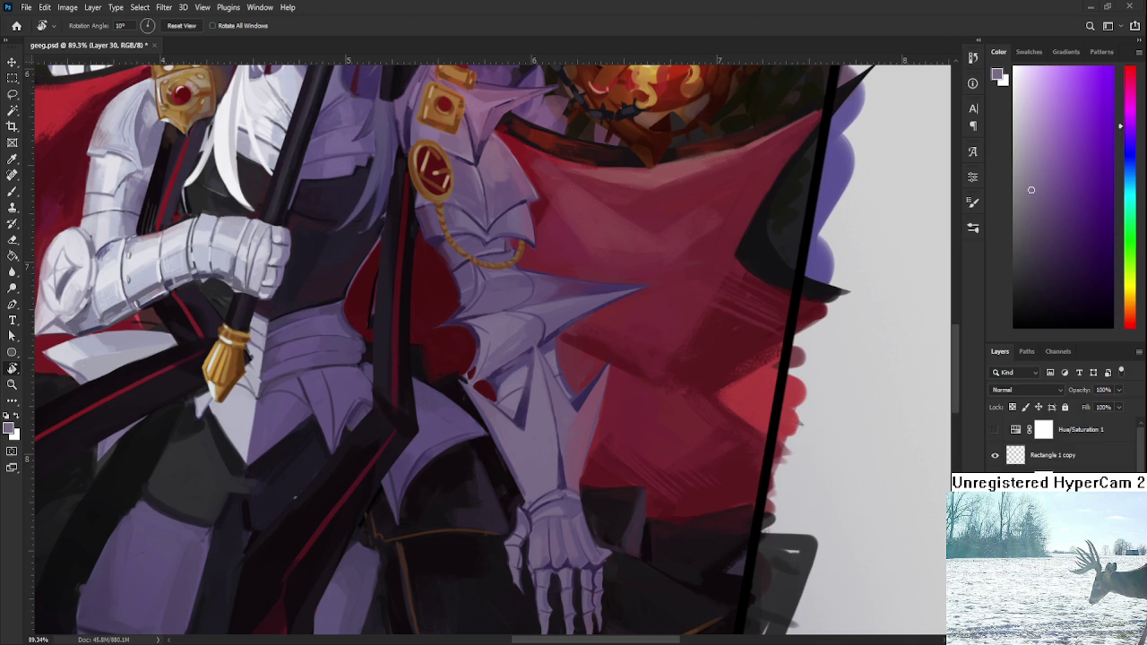
left_click_drag(609, 441, 580, 411)
Step: With the Brush, sample reds and pinks from the cloak, settling on a lighter pink
key("b")
left_click(582, 515, "alt")
left_click(582, 514, "alt")
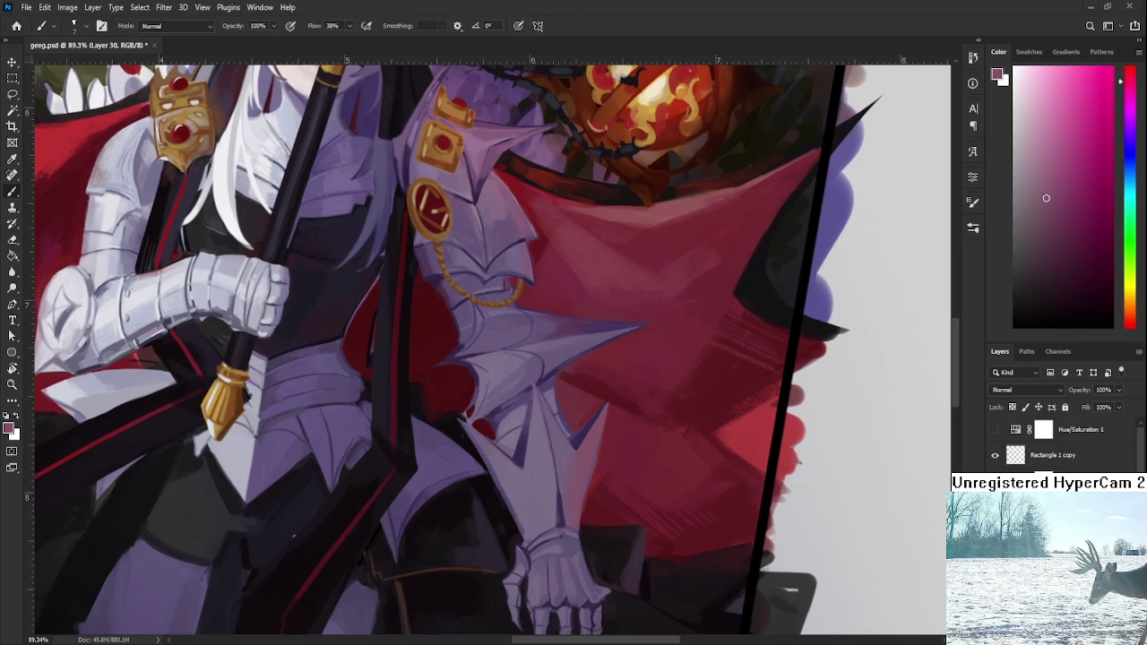
left_click(577, 473, "alt")
left_click(594, 502, "alt")
left_click(583, 495, "alt")
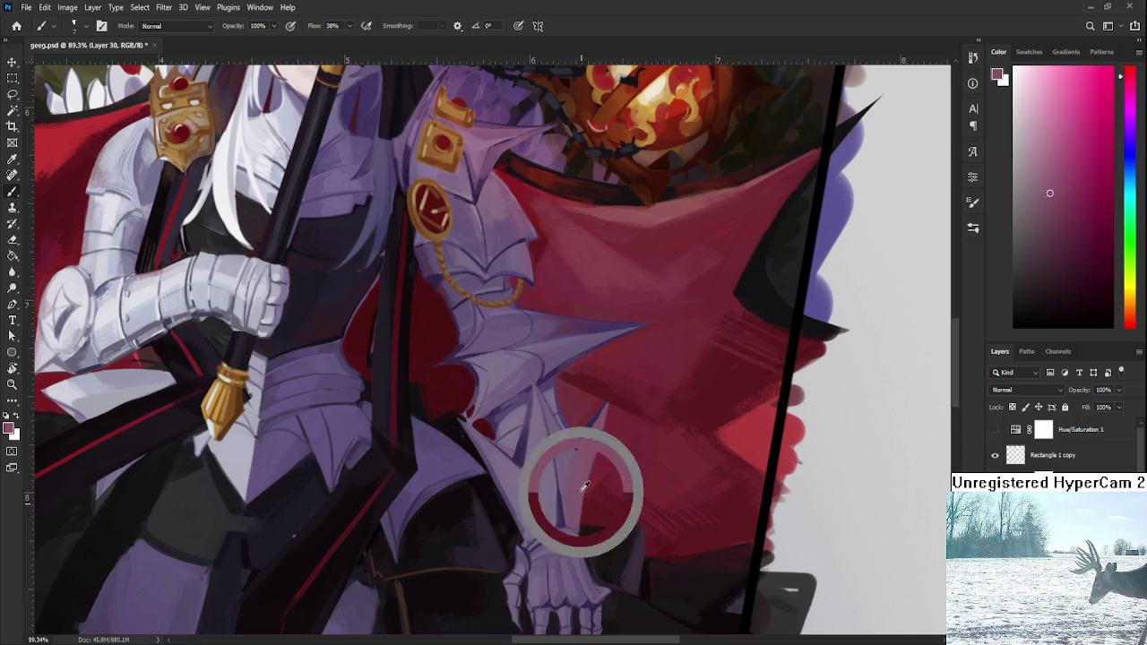
scroll(595, 457, "down", 2)
scroll(592, 453, "down", 1)
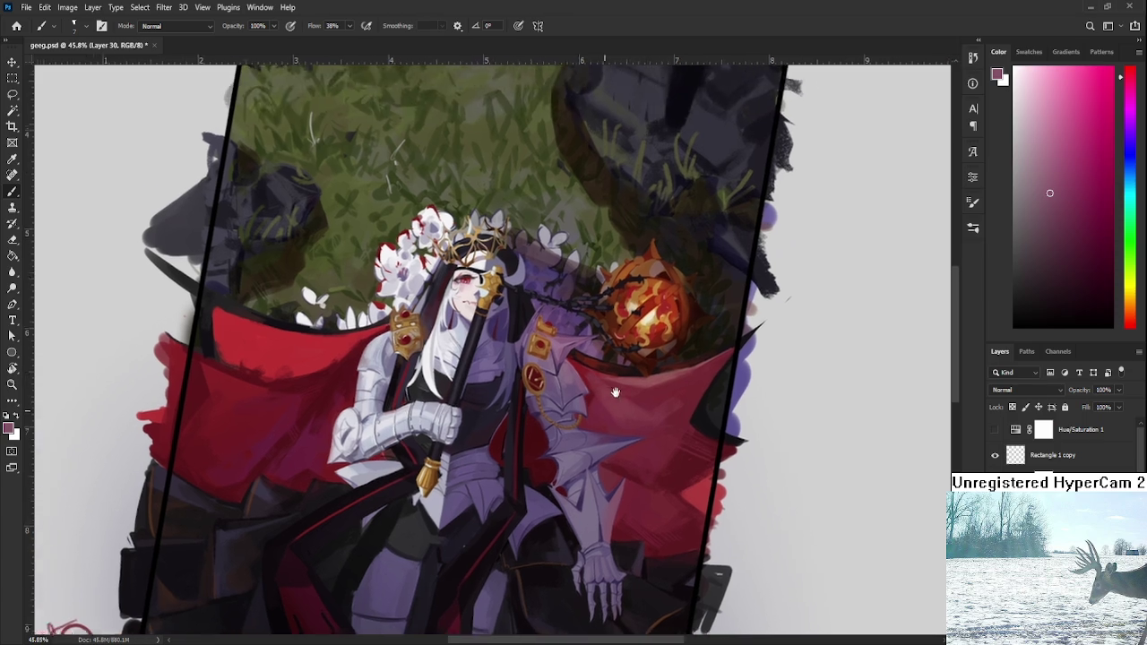
left_click_drag(583, 362, 677, 321)
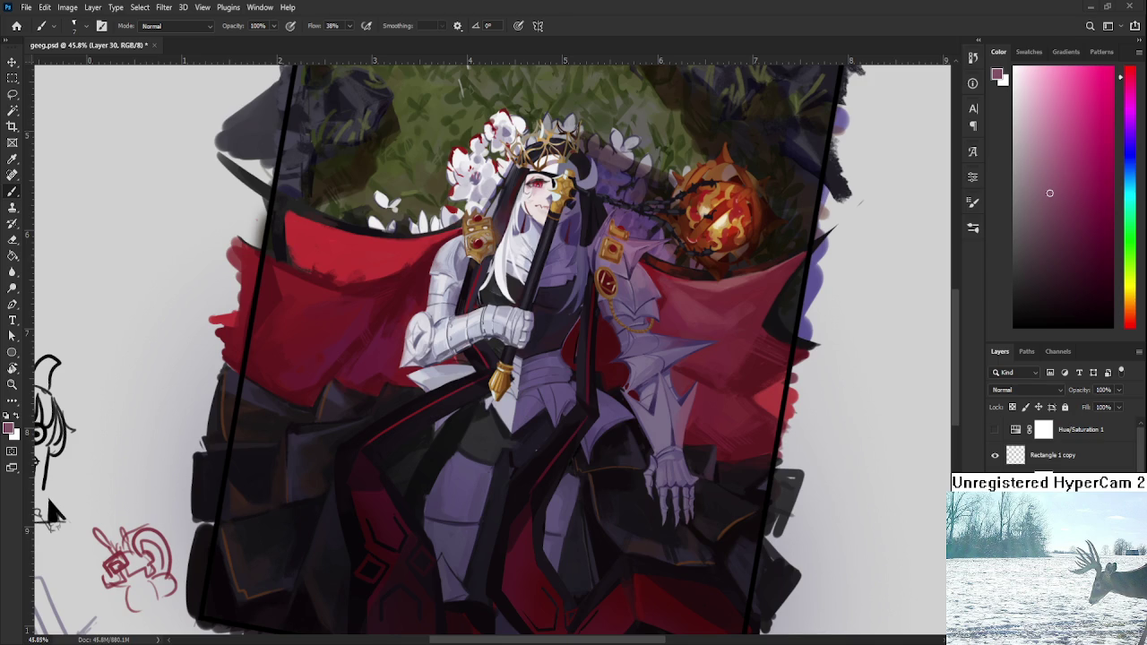
Step: Zoom in on the lavender arm plate and sample a dark purple from it
scroll(529, 407, "down", 5)
scroll(638, 413, "up", 3)
scroll(628, 403, "up", 3)
scroll(610, 386, "up", 3)
scroll(588, 363, "up", 2)
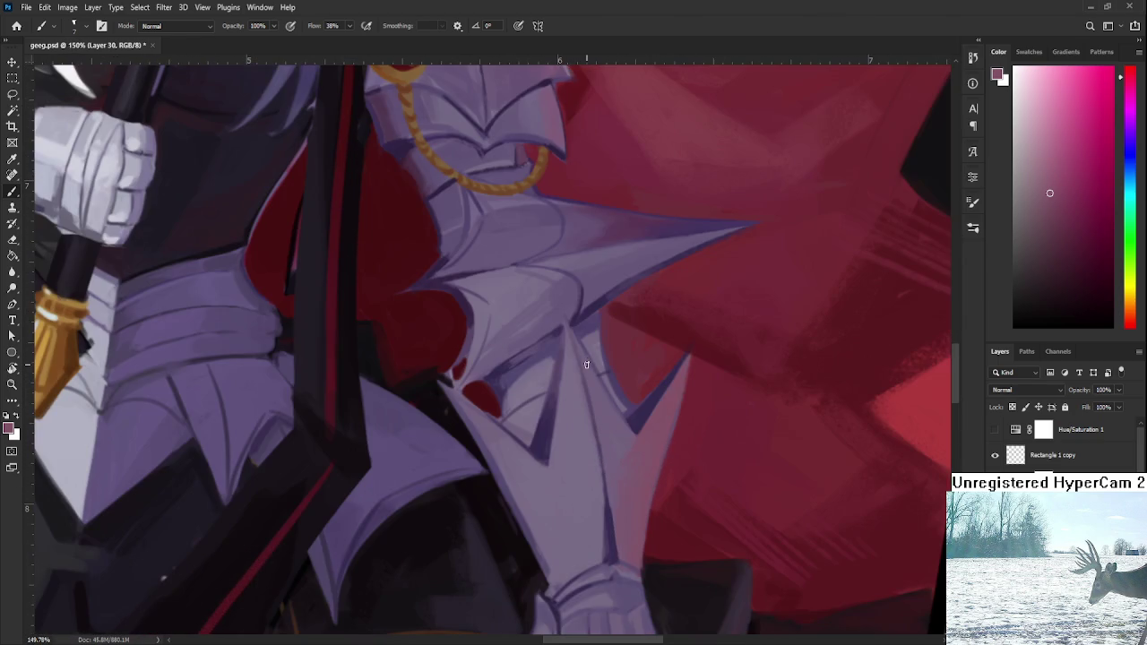
left_click(507, 404, "alt")
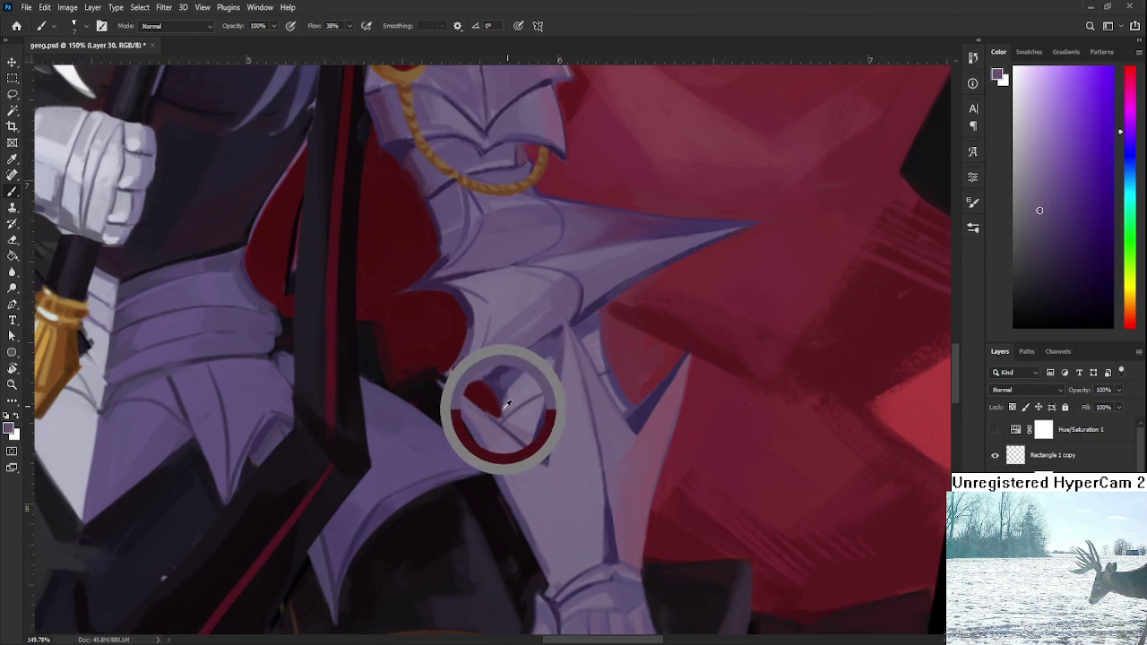
left_click(504, 394, "alt")
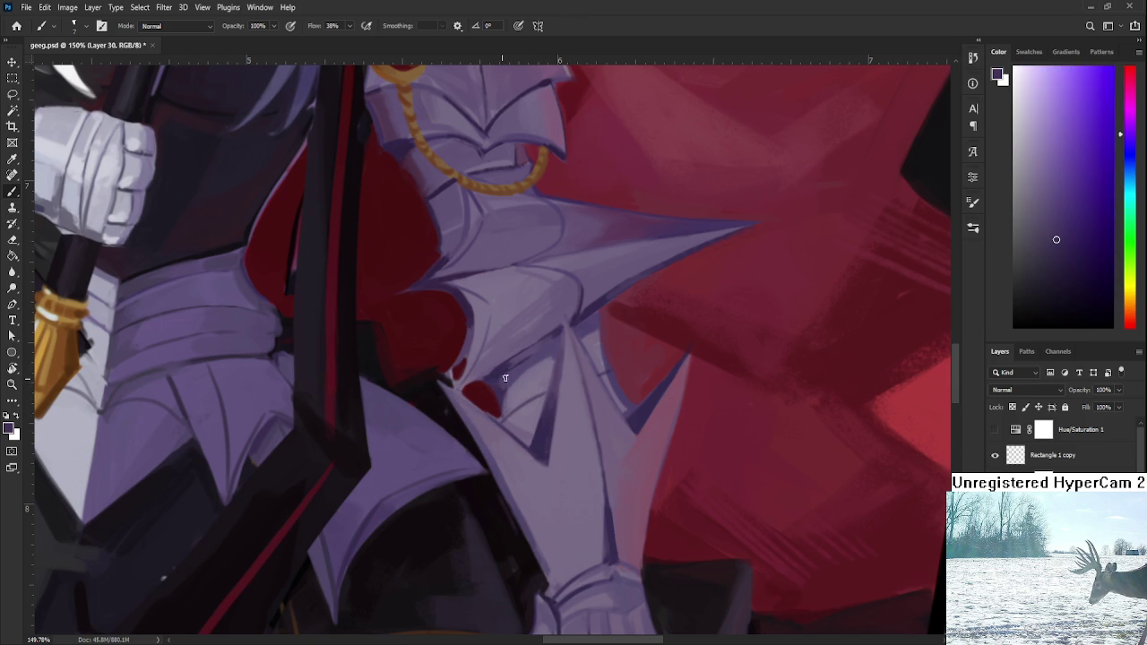
scroll(529, 431, "down", 2)
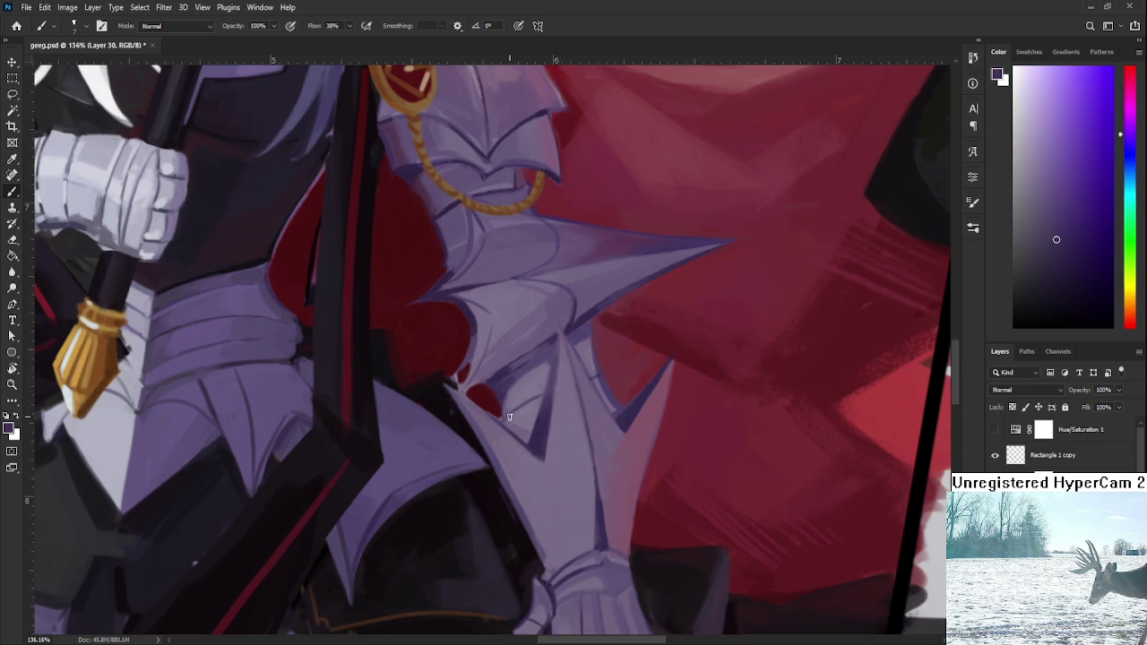
scroll(534, 434, "down", 2)
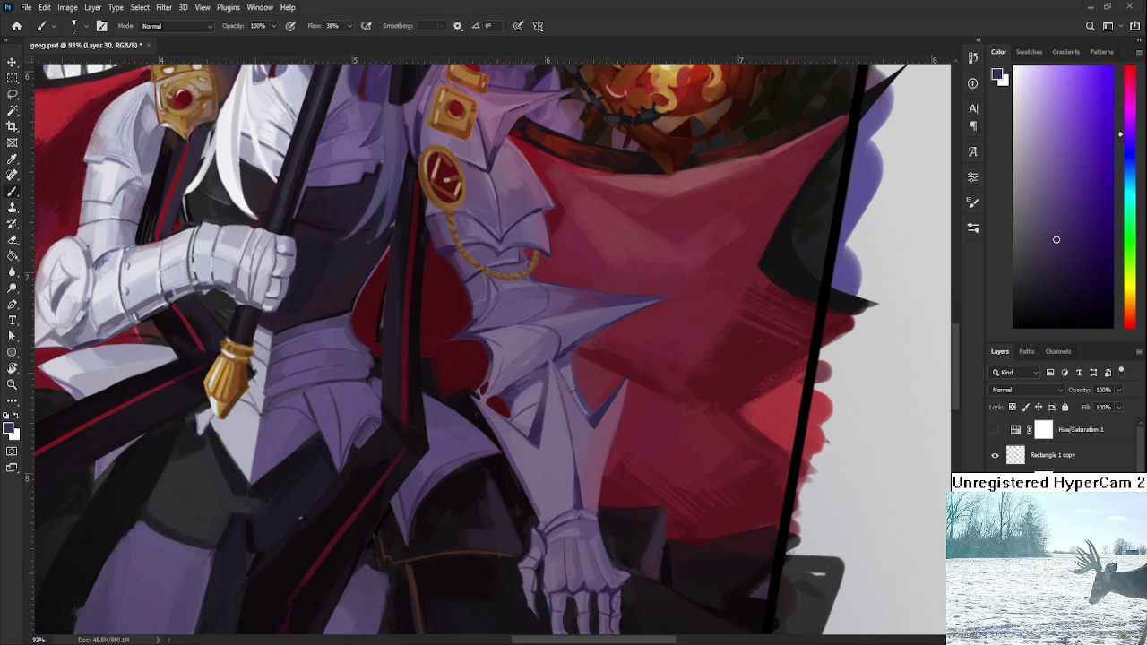
scroll(586, 339, "down", 10, "alt")
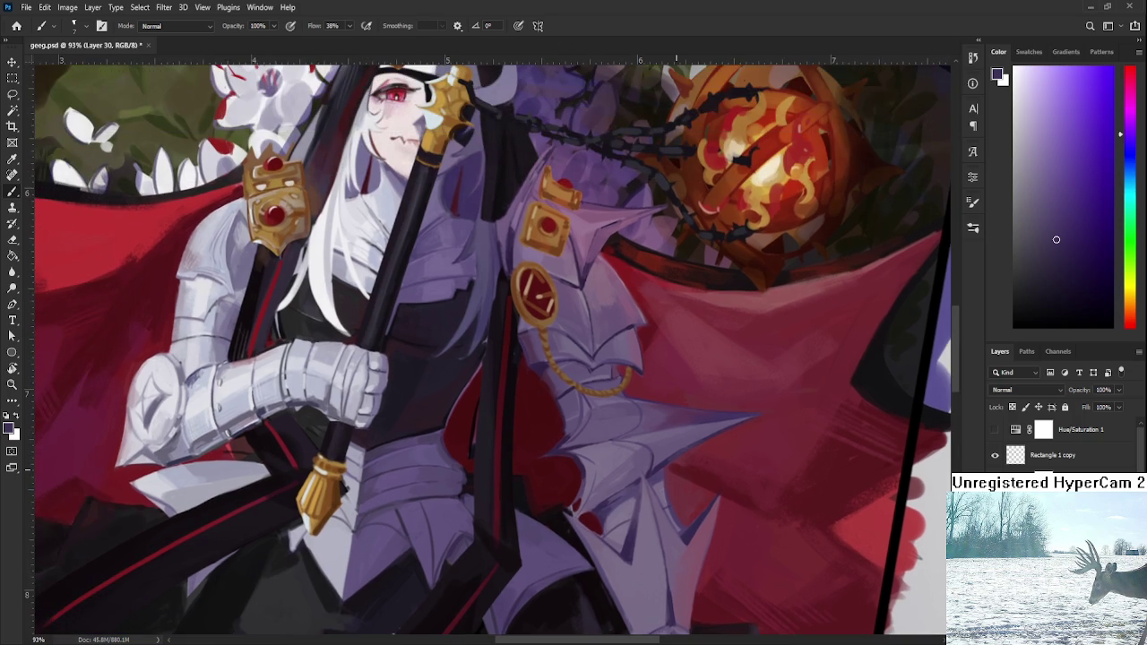
Step: Rotate the canvas to a comfortable painting angle and bring the arm plate into view
key("r")
left_click_drag(698, 488, 628, 538)
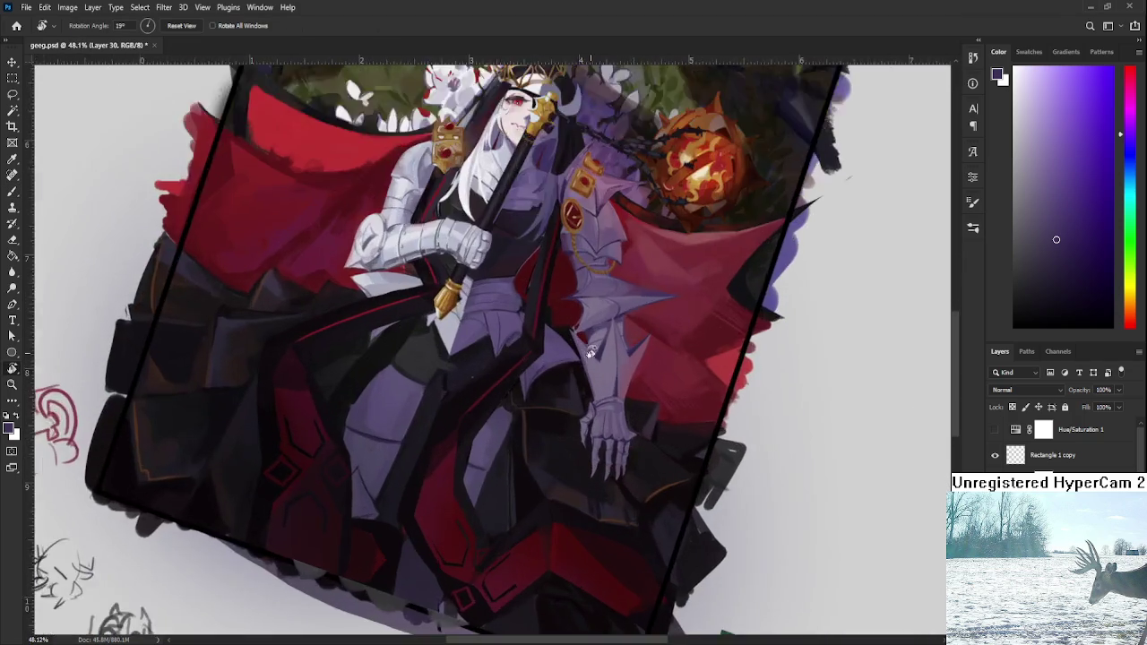
scroll(593, 350, "up", 8, "alt")
key("b")
scroll(594, 350, "right", 1, "ctrl")
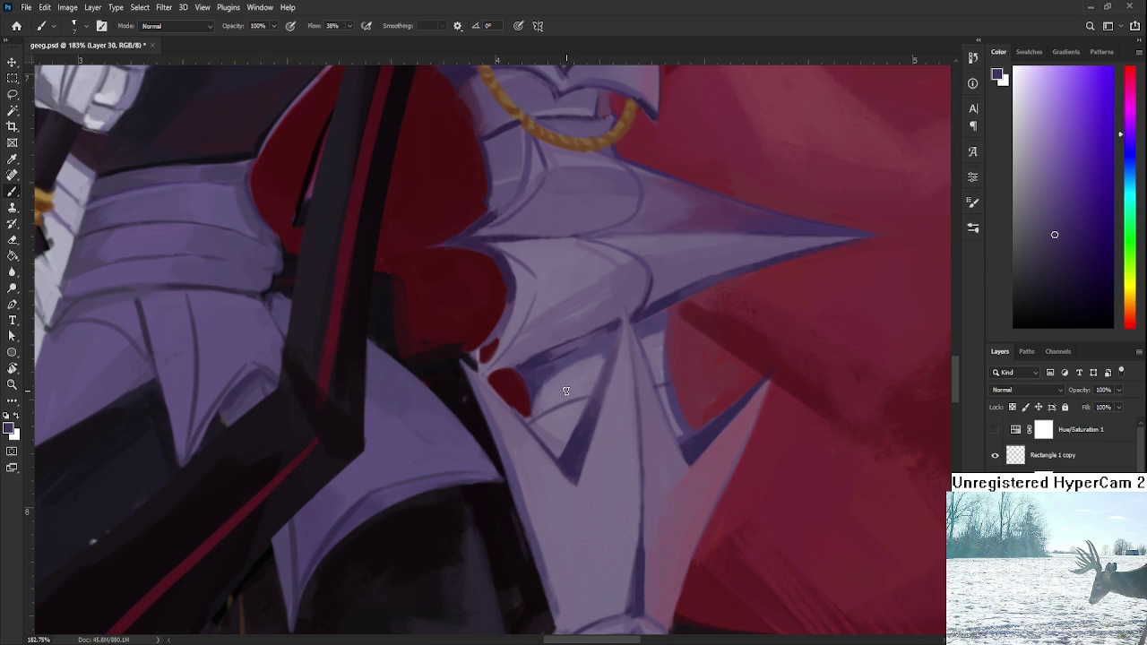
scroll(487, 383, "right", 1, "ctrl")
Step: Darken the arm plate's V-shaped edge, then sample a lighter purple from the armour
left_click_drag(493, 405, 522, 421)
left_click(507, 411, "alt")
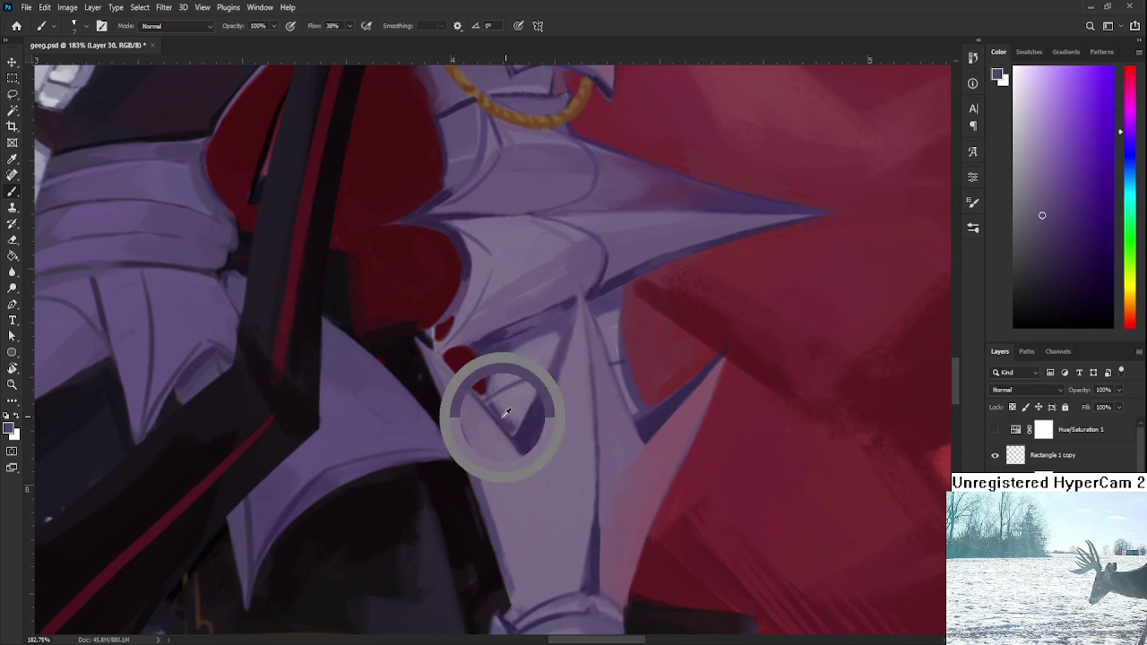
left_click(515, 396, "alt")
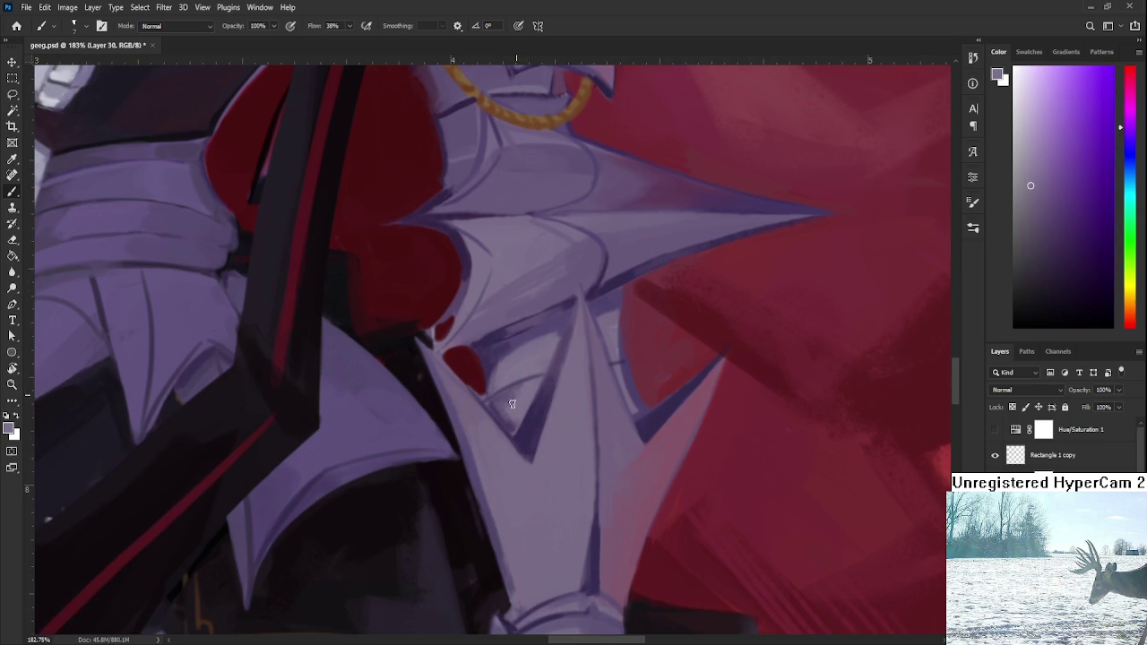
scroll(485, 466, "down", 4)
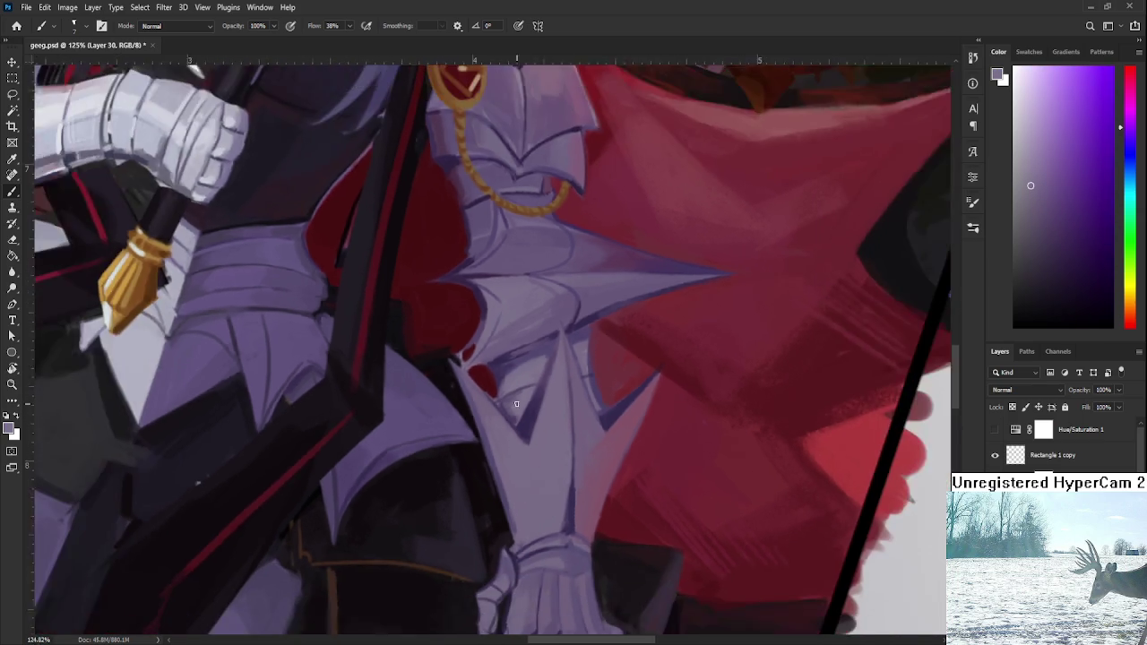
key("r")
left_click_drag(476, 469, 487, 474)
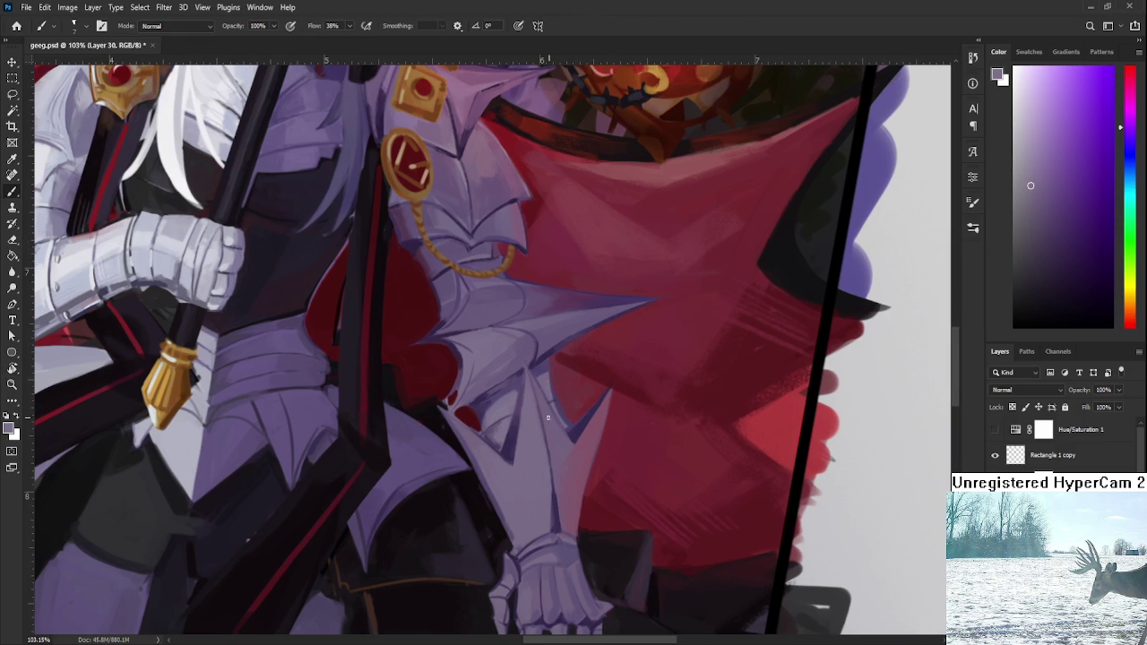
left_click_drag(588, 387, 527, 415)
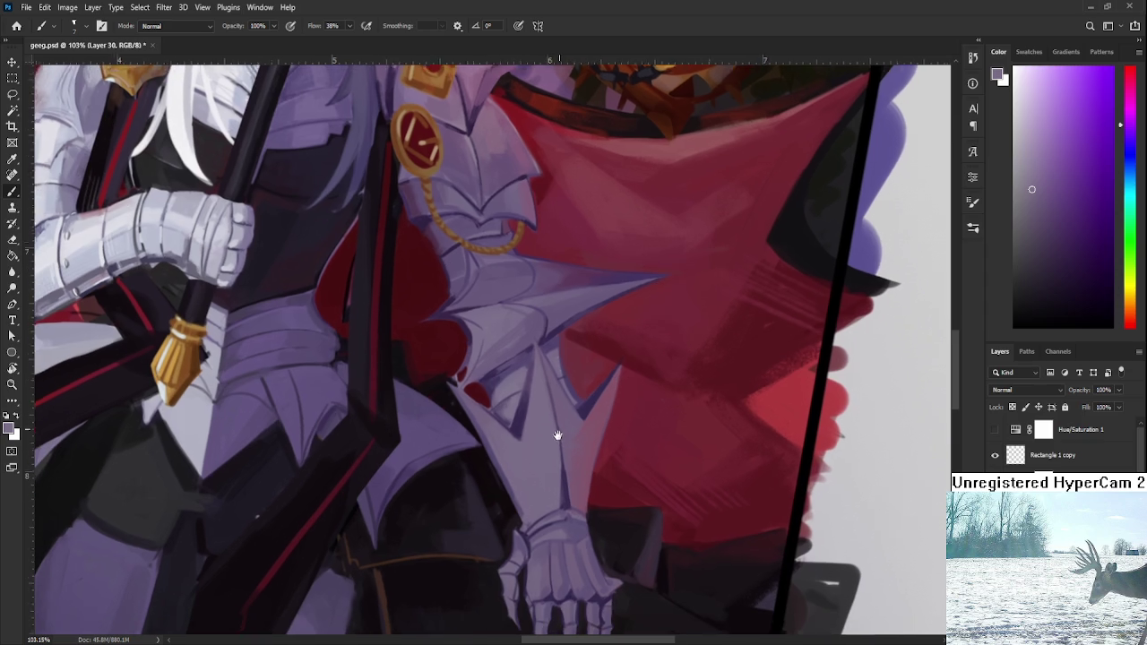
Step: Sample shades around the gauntlet cuff repeatedly until settling on a pale lavender
left_click_drag(548, 453, 559, 432)
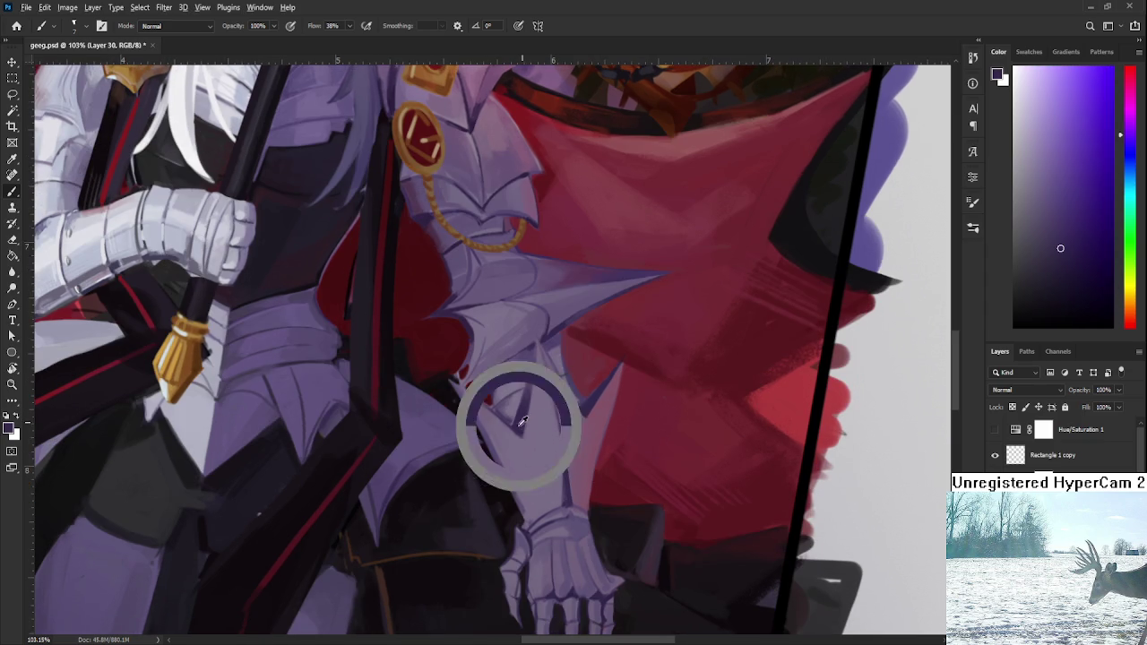
left_click(530, 517, "alt")
left_click(531, 517, "alt")
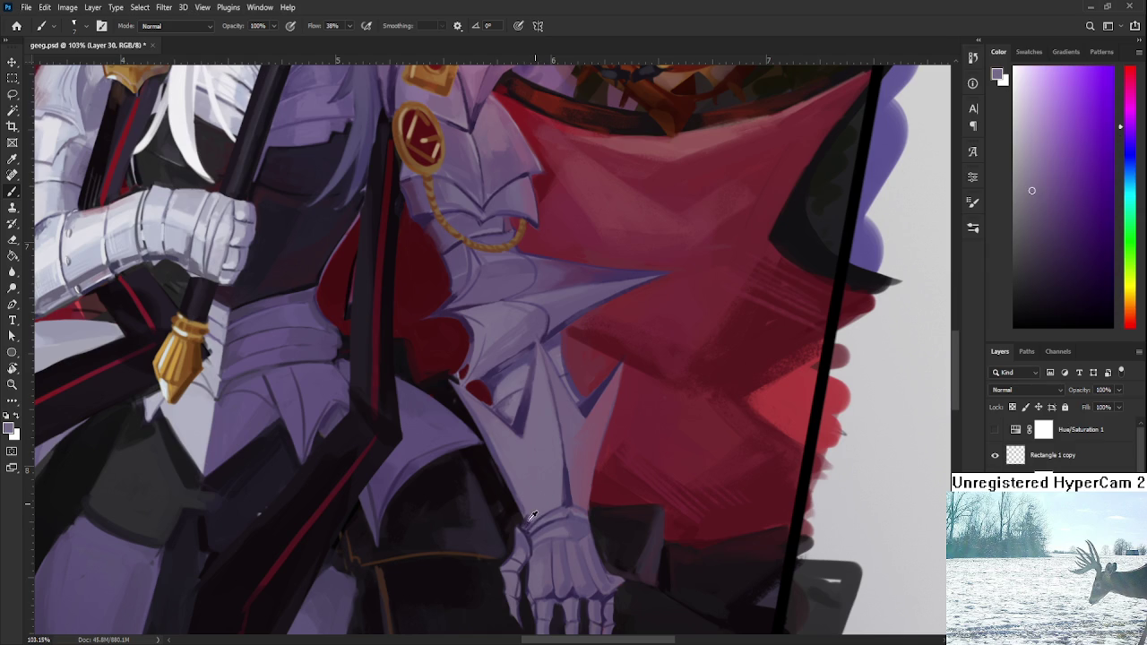
left_click(527, 510, "alt")
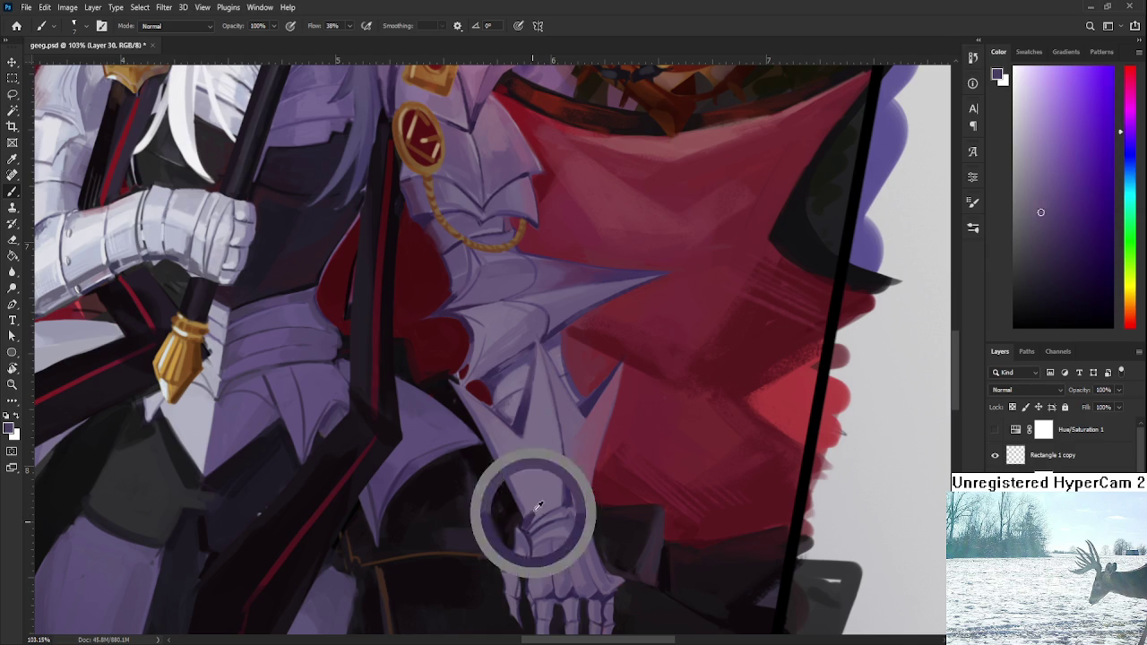
left_click(532, 511, "alt")
left_click(529, 510, "alt")
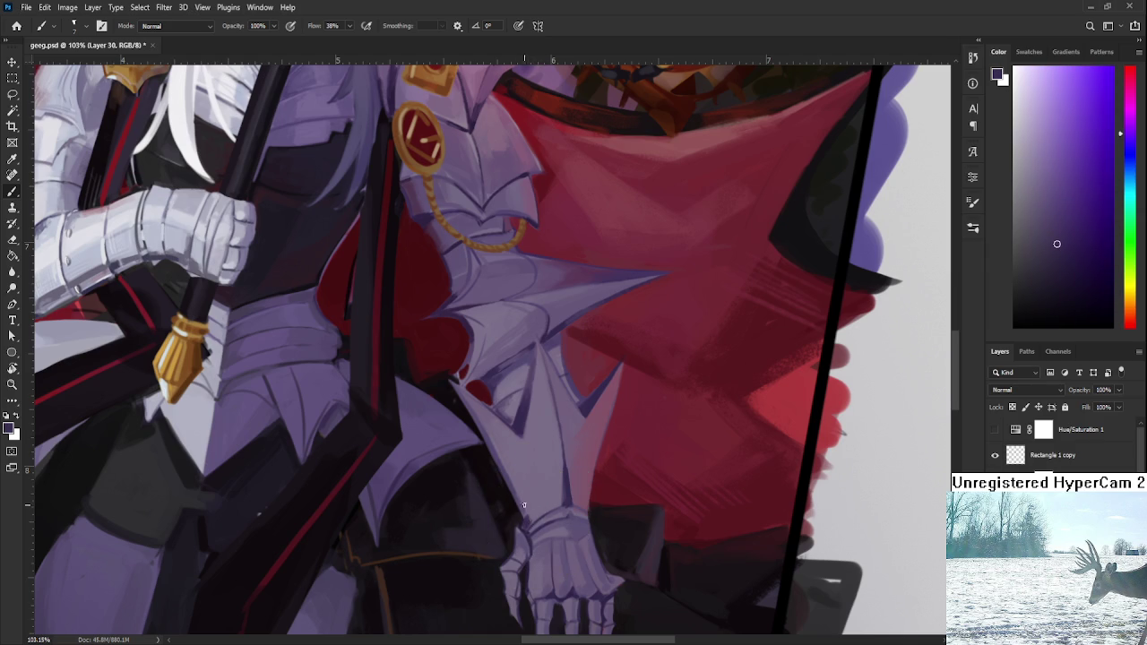
left_click(525, 507, "alt")
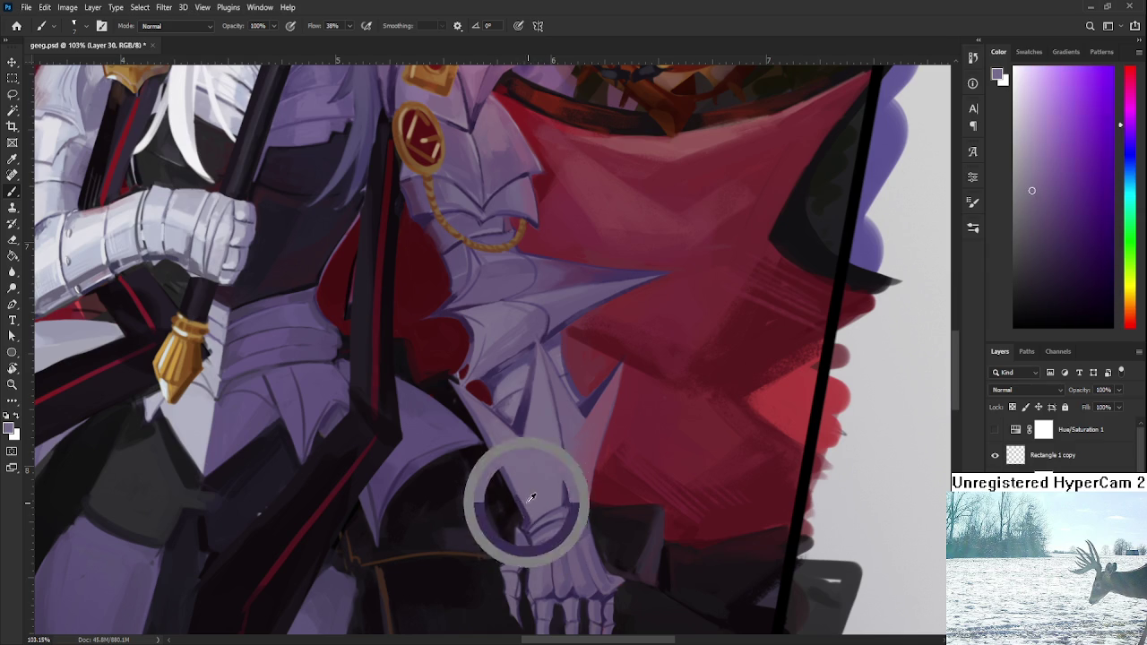
left_click(554, 500, "alt")
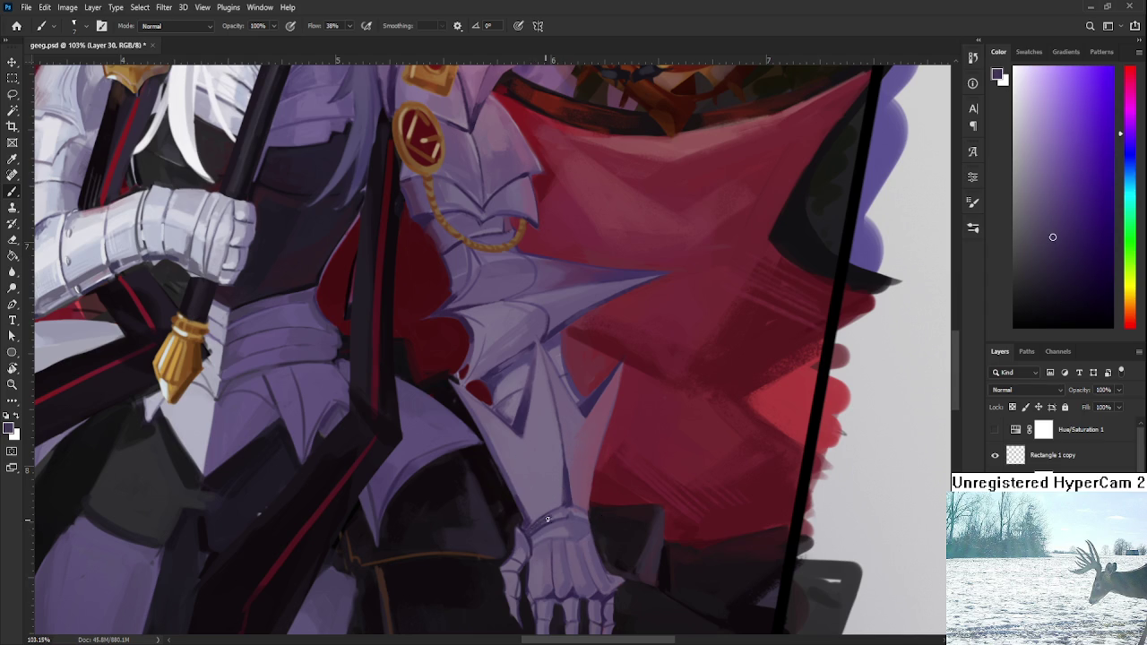
left_click(564, 511, "alt")
left_click(555, 523, "alt")
left_click(543, 523, "alt")
left_click(562, 510, "alt")
left_click(544, 523, "alt")
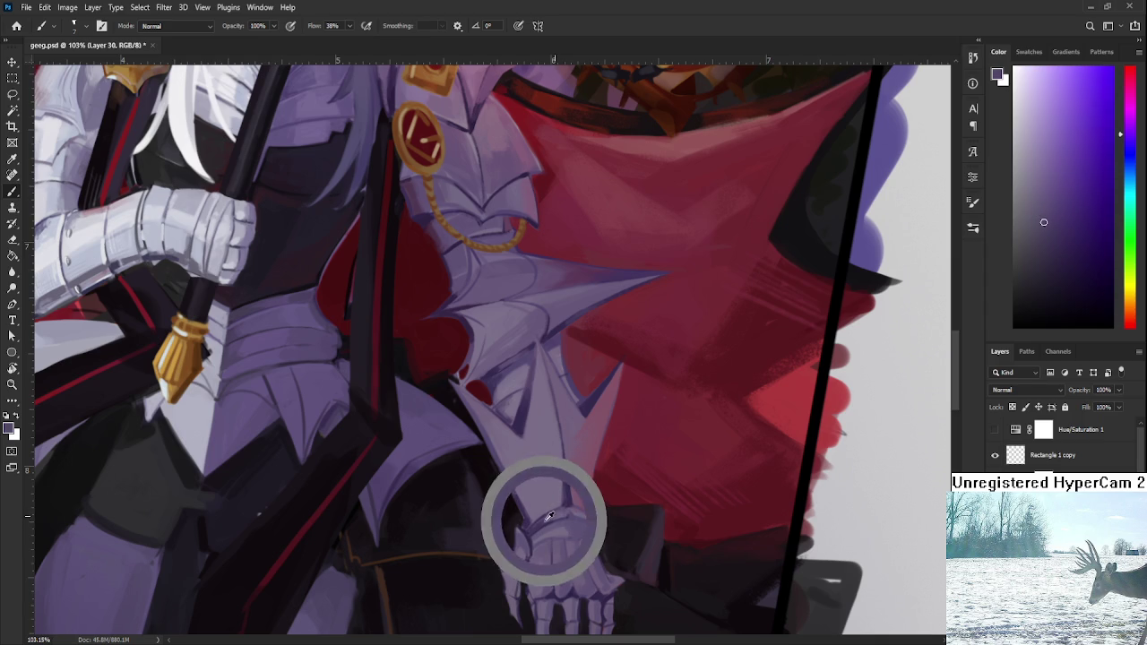
left_click(554, 514, "alt")
left_click(549, 513, "alt")
left_click(554, 517, "alt")
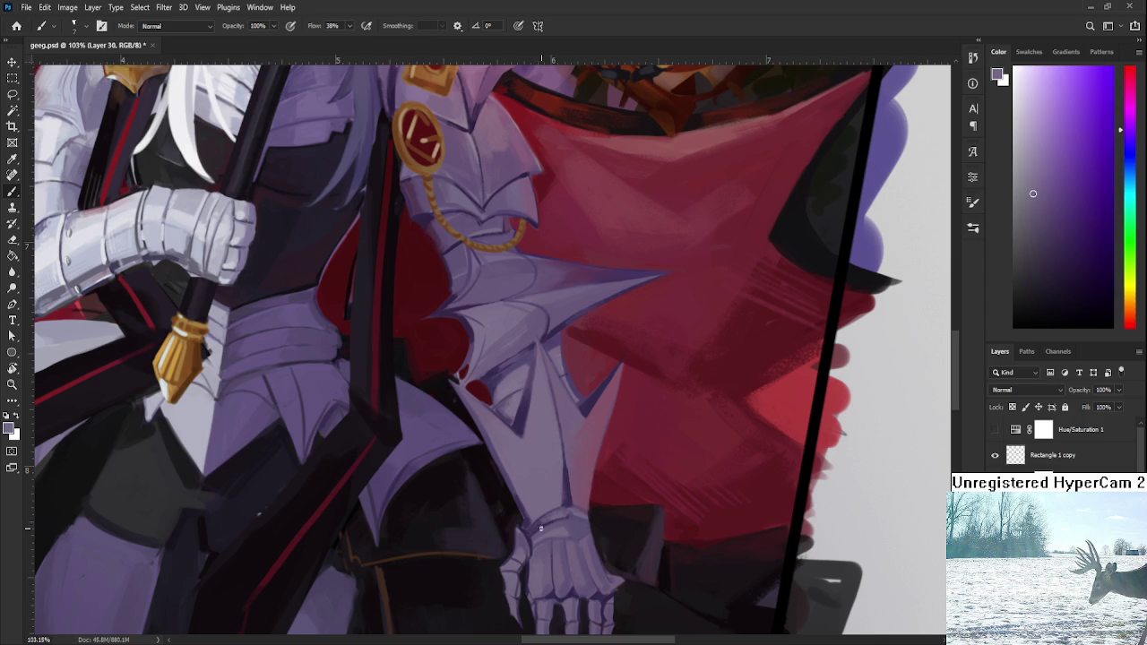
scroll(536, 516, "up", 1)
Step: Sample armour tones and paint a darker shadow onto the lower arm plate
left_click(527, 394, "alt")
left_click_drag(529, 392, 487, 397)
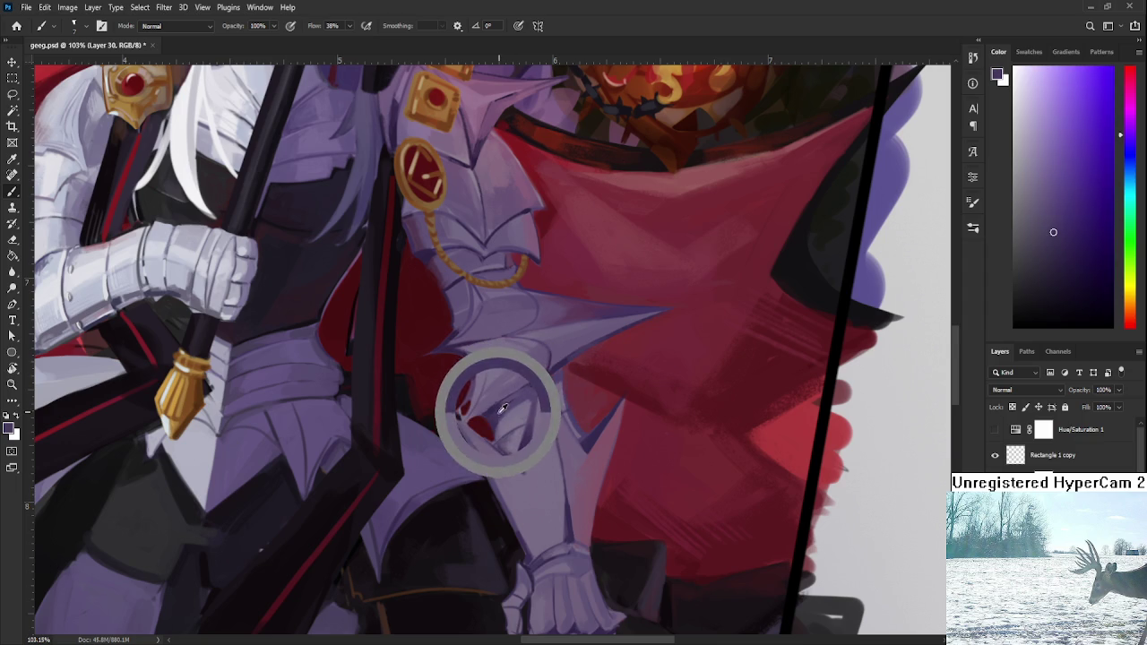
left_click(495, 457, "alt")
left_click_drag(498, 454, 531, 538)
left_click(532, 512, "alt")
left_click_drag(515, 499, 529, 529)
Step: Sample a lighter lavender and soften the plate's dark shadow with it
left_click(532, 534, "alt")
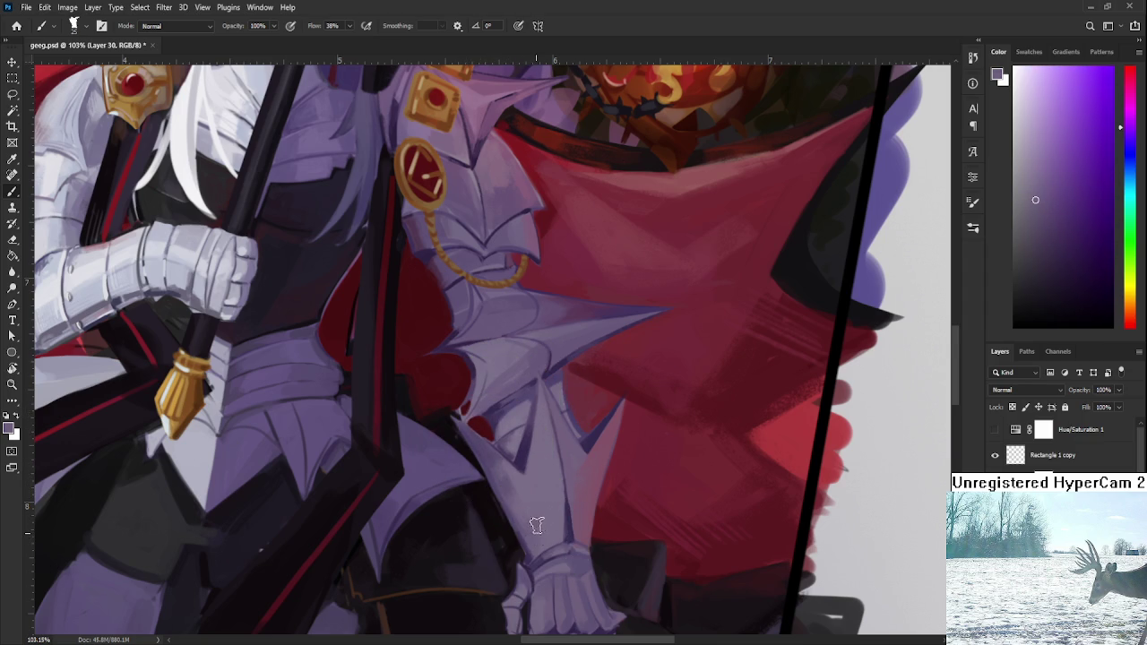
left_click(535, 499, "alt")
left_click_drag(512, 484, 546, 527)
Step: Sample a dark purple and brush soft shading down the forearm plate
left_click_drag(561, 463, 572, 427)
left_click(535, 422, "alt")
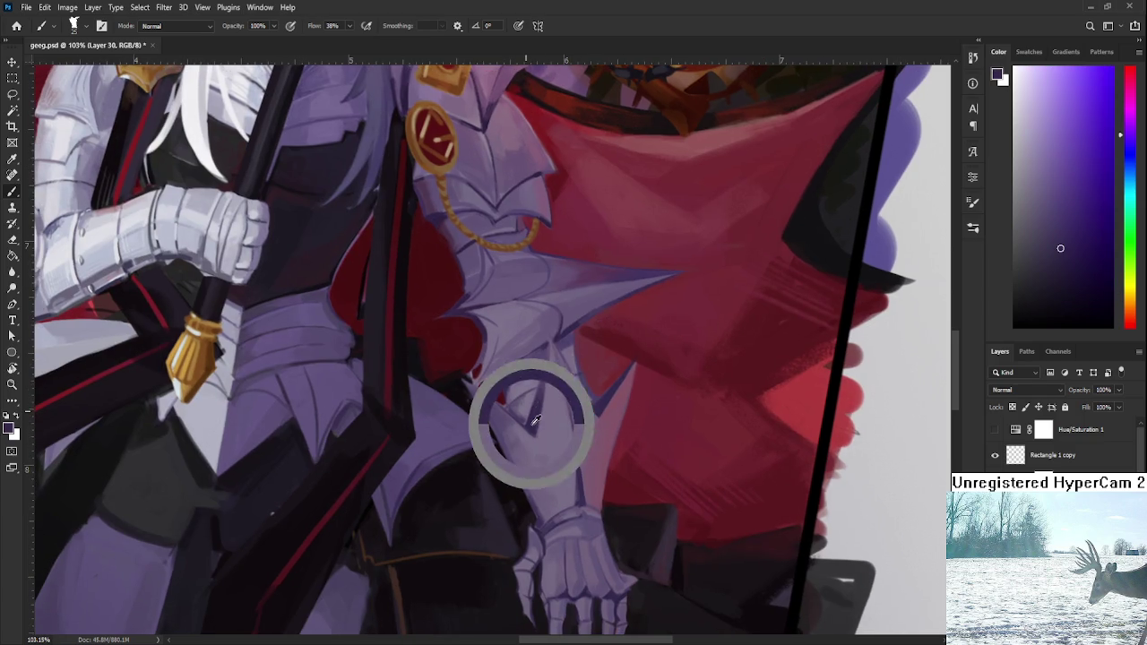
mouse_move(551, 469)
left_mouse_down()
mouse_move(536, 430)
mouse_move(547, 458)
left_mouse_up()
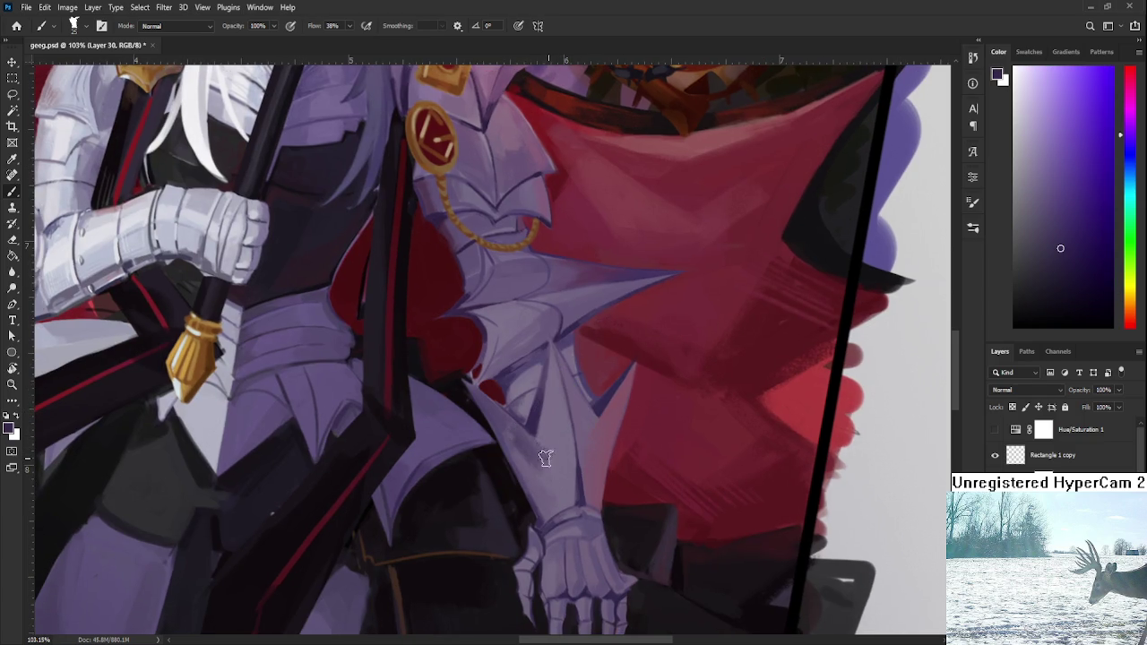
left_click(552, 442, "alt")
left_click(533, 441, "alt")
left_click(545, 426, "alt")
mouse_move(545, 426)
left_mouse_down()
mouse_move(553, 435)
mouse_move(535, 476)
left_mouse_up()
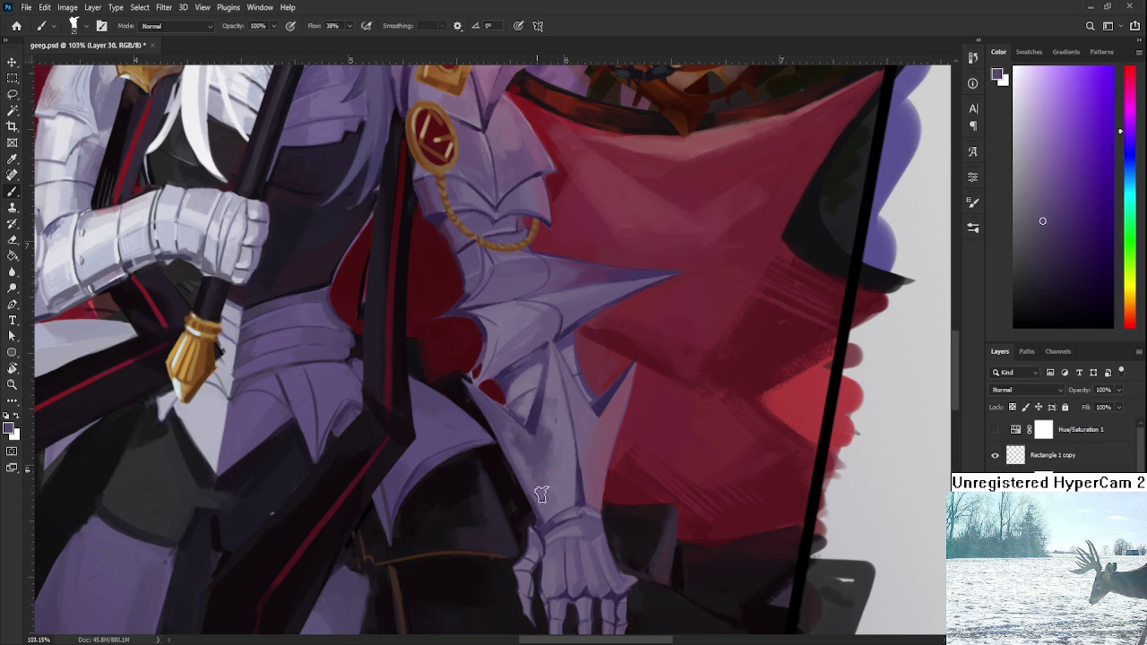
Step: Sample lighter and darker lavenders from the forearm to fine-tune the colour
left_click(545, 467, "alt")
left_click(552, 460, "alt")
left_click(550, 481, "alt")
left_click(508, 438, "alt")
left_click(548, 475, "alt")
left_click(526, 450, "alt")
left_click(554, 466, "alt")
Step: Resample dark and light armour purples near the wrist, settling the painting colour
left_click(546, 445, "alt")
left_click(547, 455, "alt")
left_click(542, 439, "alt")
left_click(544, 436, "alt")
left_click(563, 457, "alt")
left_click(538, 453, "alt")
left_click(559, 473, "alt")
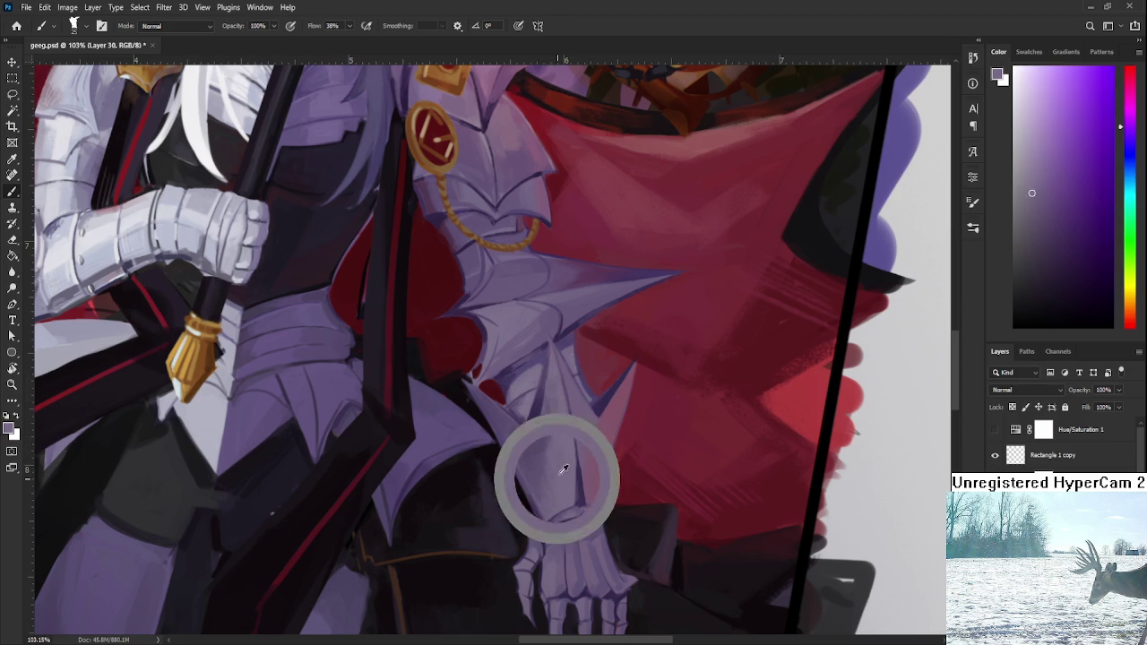
left_click(538, 452, "alt")
left_click(545, 451, "alt")
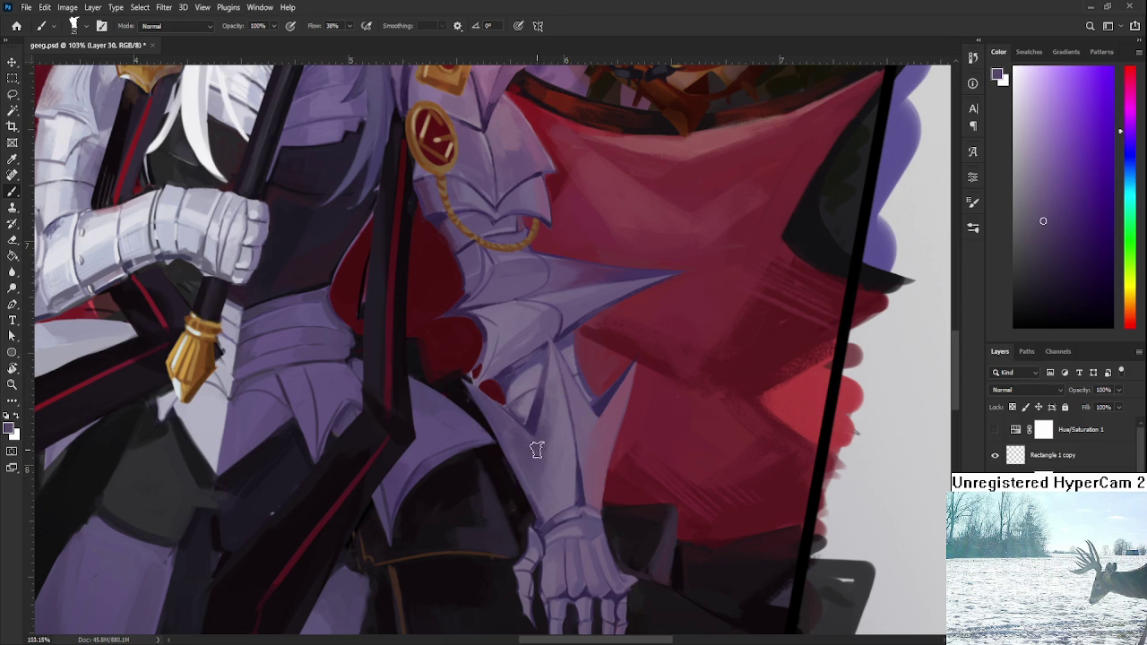
left_click(556, 466, "alt")
left_click(552, 459, "alt")
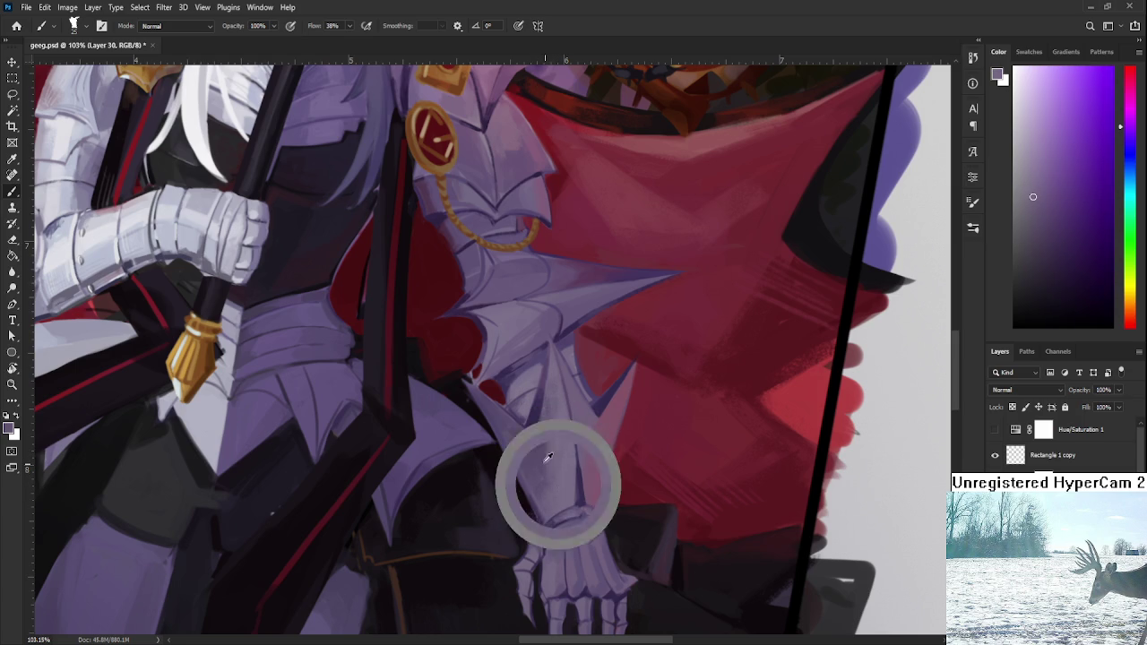
left_click(549, 464, "alt")
left_click(554, 476, "alt")
left_click(553, 477, "alt")
scroll(559, 478, "down", 2)
Step: Zoom out to about 85% and sample a new lavender from the armour near the wrist
scroll(559, 478, "down", 2)
scroll(565, 480, "down", 2)
scroll(575, 481, "up", 5)
scroll(574, 481, "up", 1)
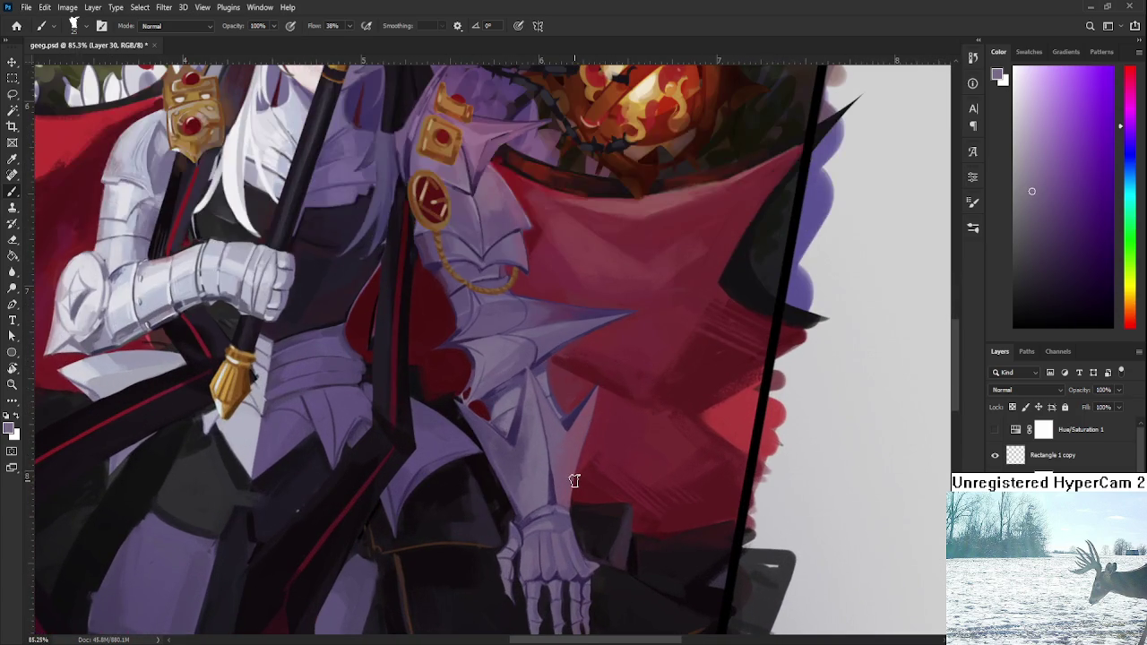
left_click(537, 477, "alt")
left_click(536, 472, "alt")
left_click(529, 484, "alt")
left_click(531, 464, "alt")
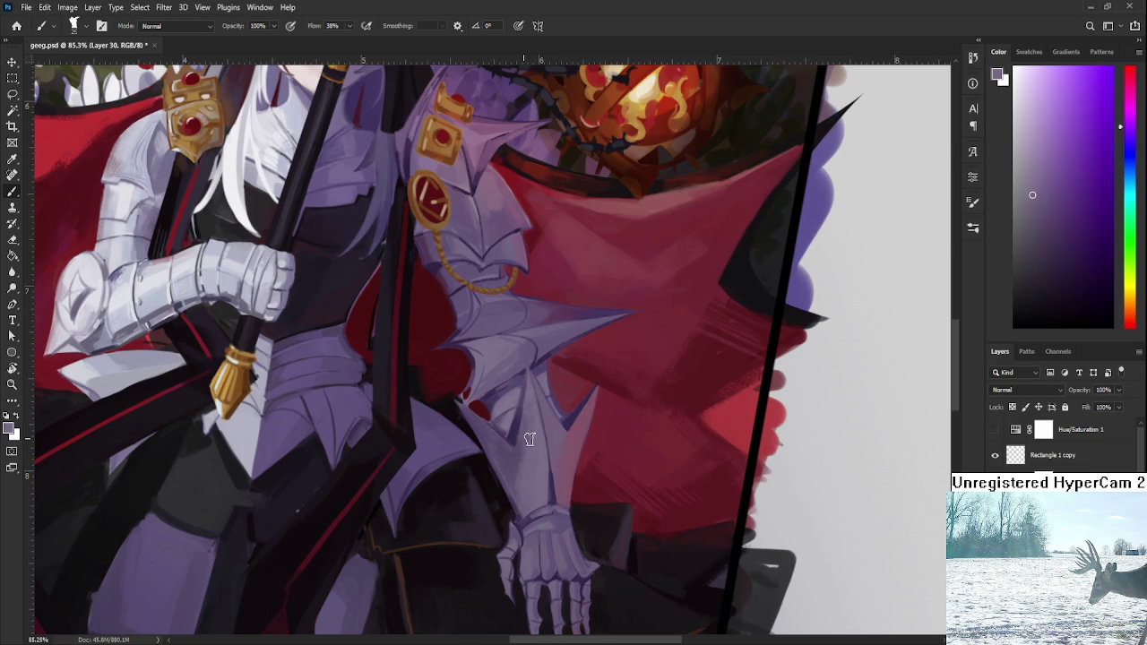